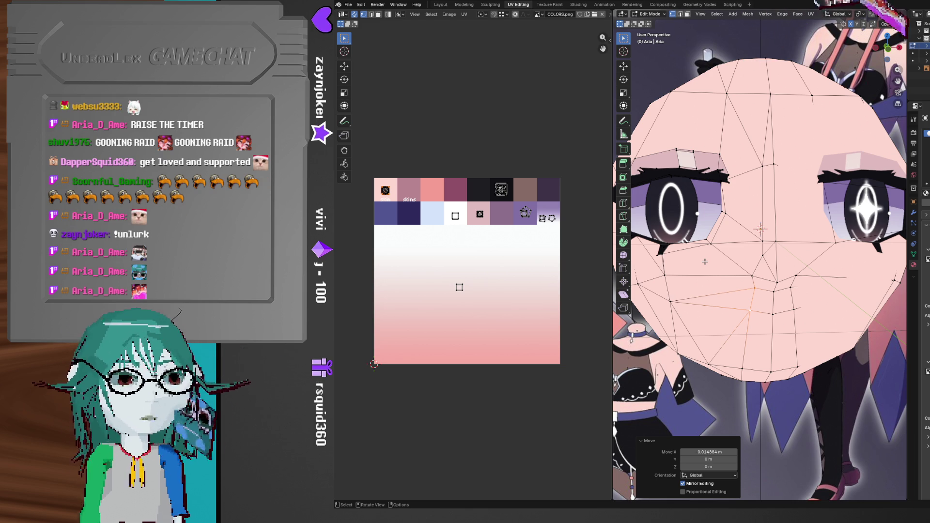
# - Orbit and zoom the Blender view to look at Aria's head from an angle
pyautogui.scroll(-5, 683, 226)
pyautogui.moveTo(683, 226)
pyautogui.mouseDown(button='middle')
pyautogui.moveTo(776, 271)
pyautogui.moveTo(793, 294)
pyautogui.moveTo(793, 277)
pyautogui.moveTo(781, 274)
pyautogui.moveTo(815, 277)
pyautogui.moveTo(772, 270)
pyautogui.moveTo(774, 277)
pyautogui.moveTo(775, 267)
pyautogui.mouseUp(button='middle')
pyautogui.scroll(5, 780, 274)
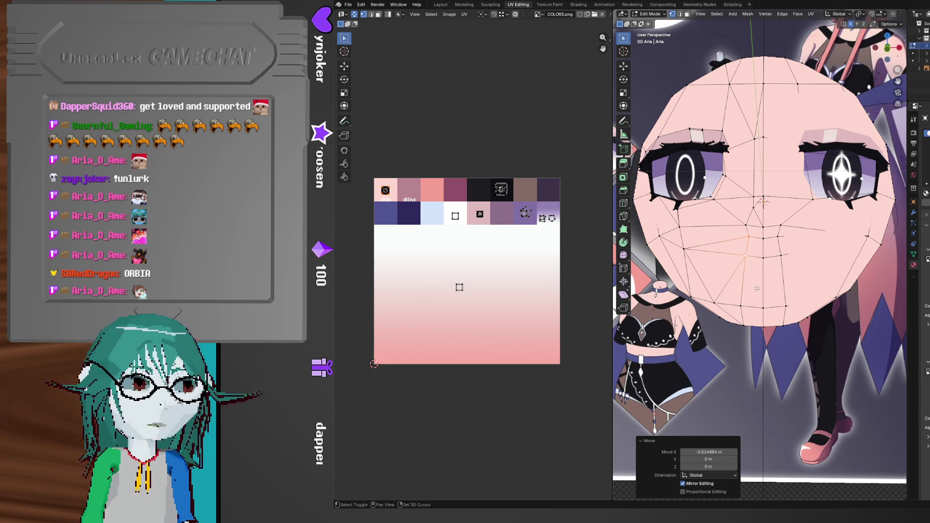
pyautogui.moveTo(755, 288); pyautogui.dragTo(761, 272, button='middle')
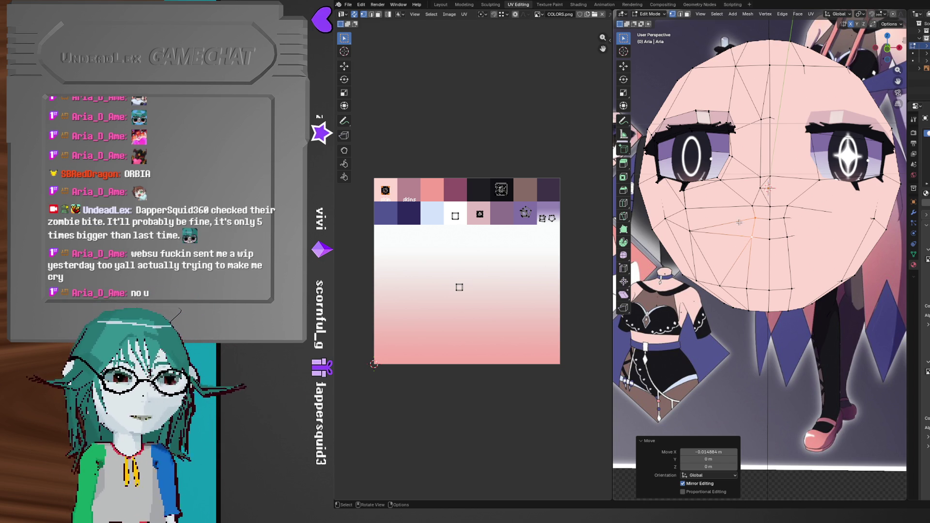
pyautogui.moveTo(736, 218)
pyautogui.mouseDown(button='middle')
pyautogui.moveTo(752, 228)
pyautogui.moveTo(733, 230)
pyautogui.mouseUp(button='middle')
# - In Warudo, move the duplicate 100-999 bits redeem up and delete the 'combined bits maybe' redeem
pyautogui.hotkey('alt', 'Tab')
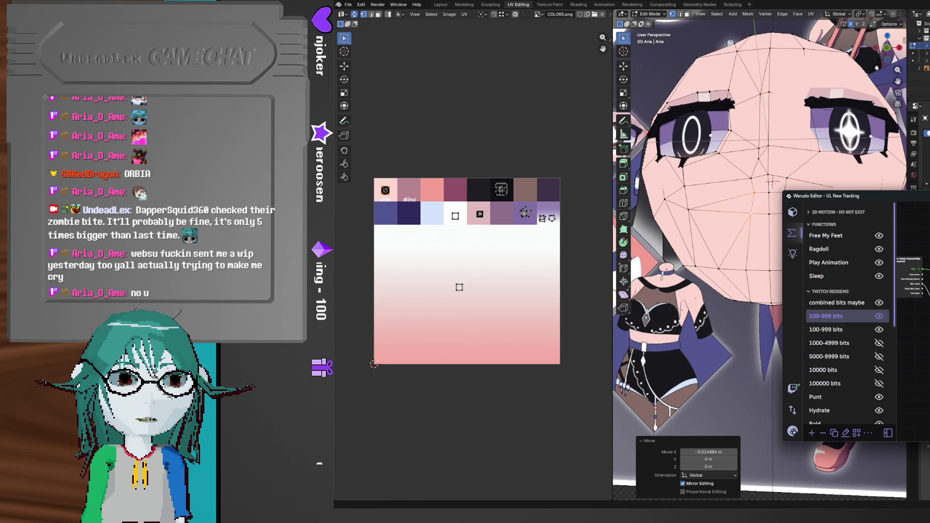
pyautogui.click(831, 331)
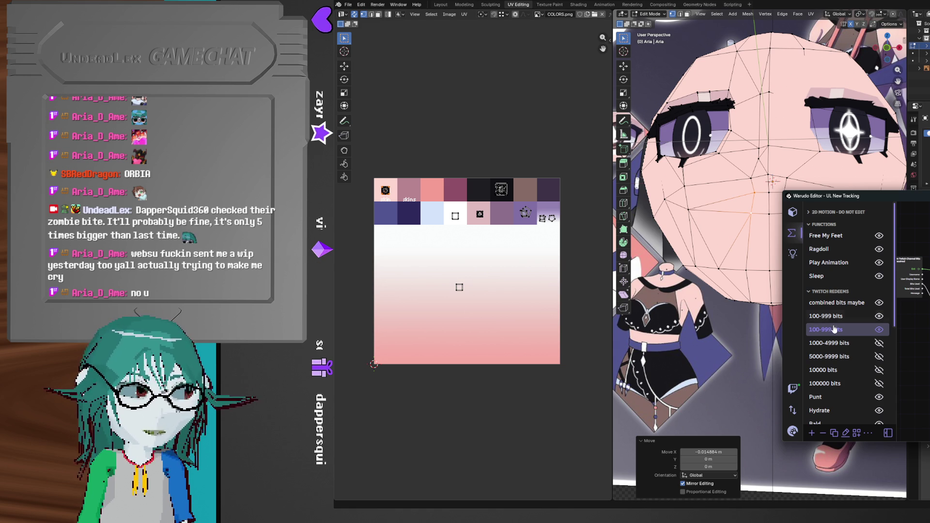
pyautogui.moveTo(837, 334); pyautogui.dragTo(851, 318)
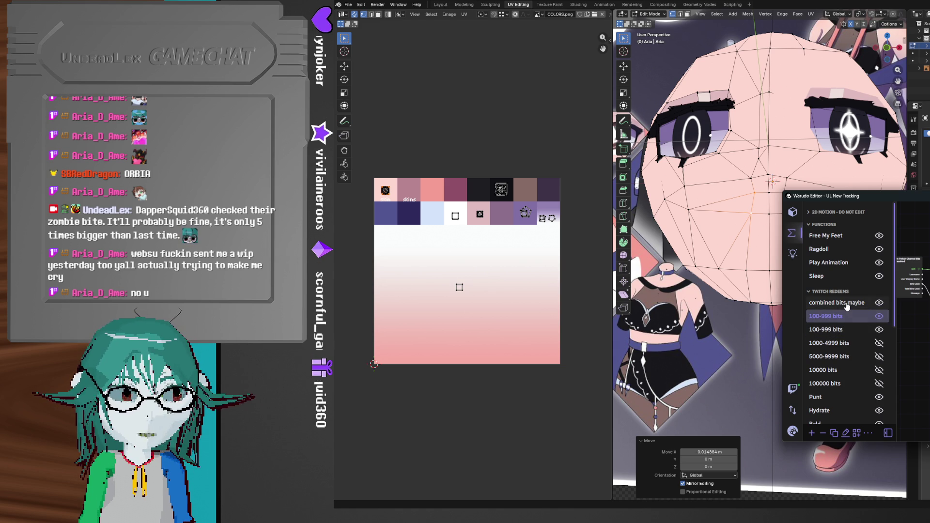
pyautogui.click(854, 305)
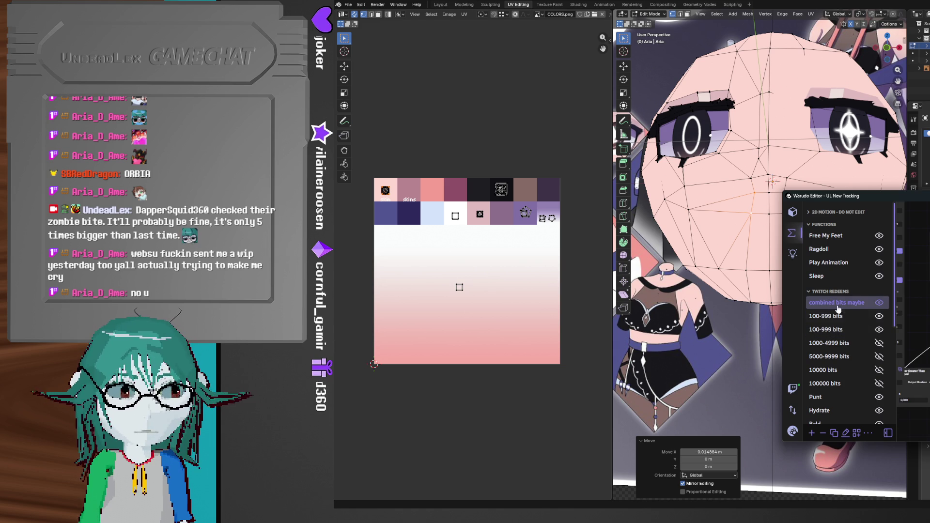
pyautogui.click(824, 435)
pyautogui.press('Return')
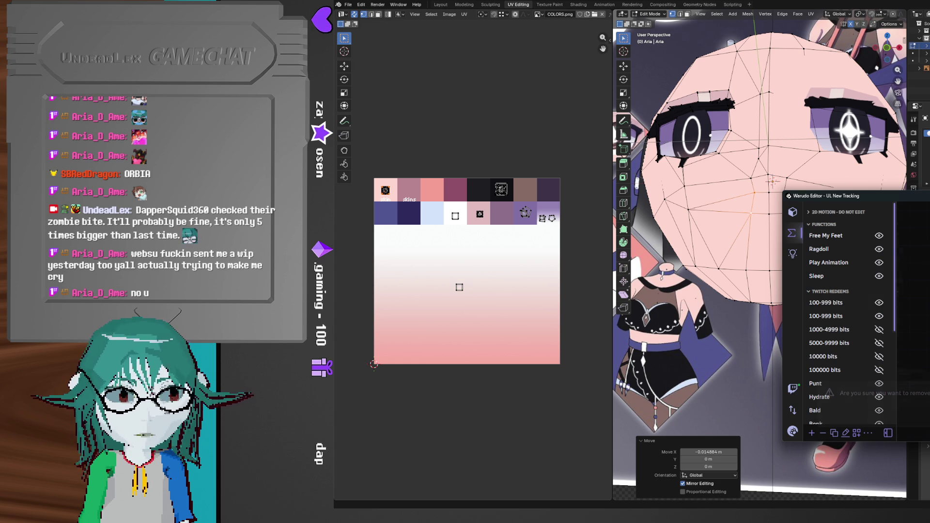
# - Rename the top 100-999 bits redeem to '1-99 bits'
pyautogui.click(854, 303)
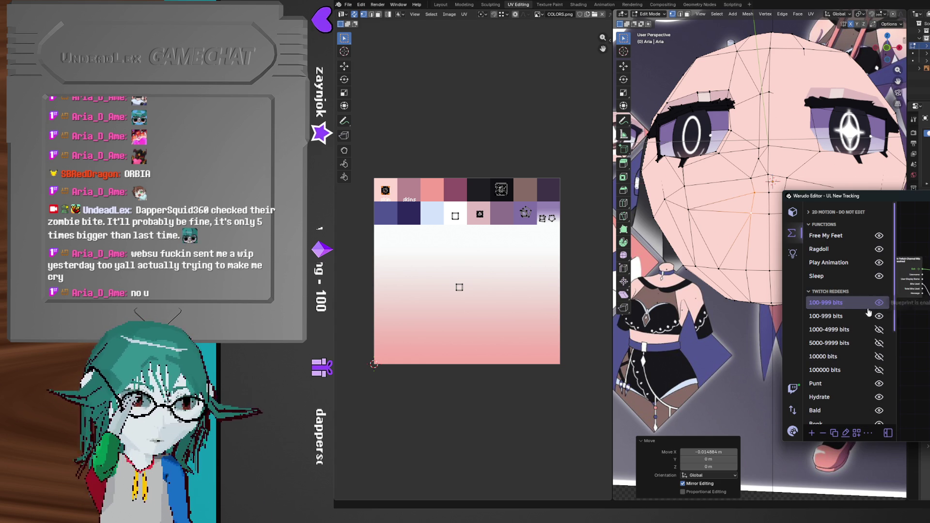
pyautogui.click(845, 434)
pyautogui.write('1-99')
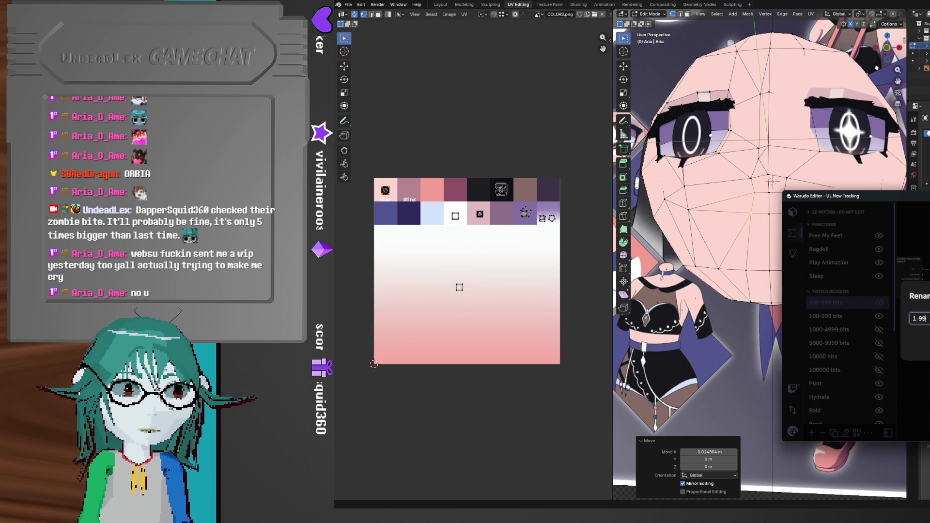
pyautogui.press('Return')
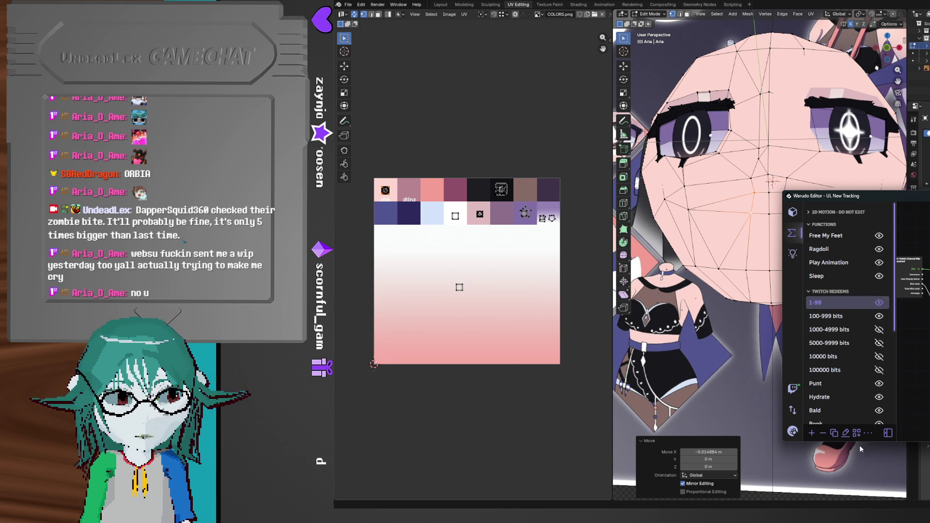
pyautogui.click(846, 433)
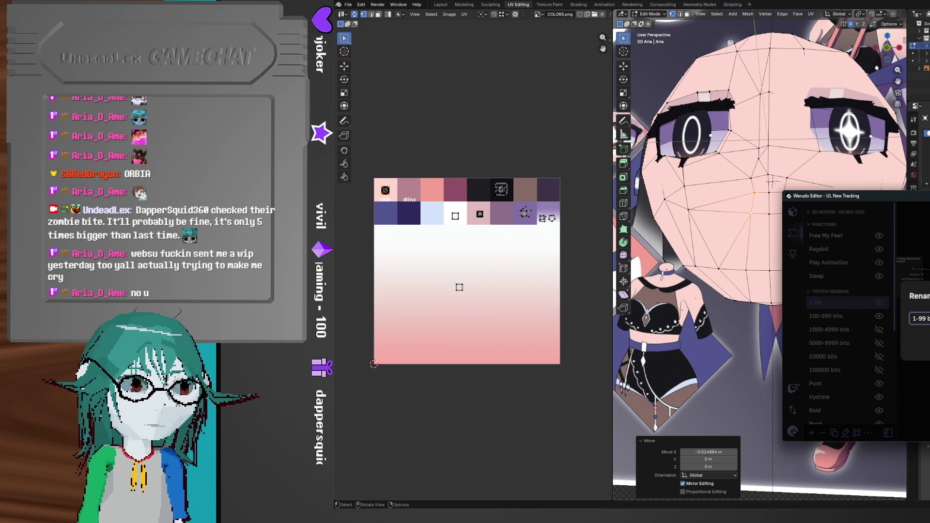
pyautogui.press('Return')
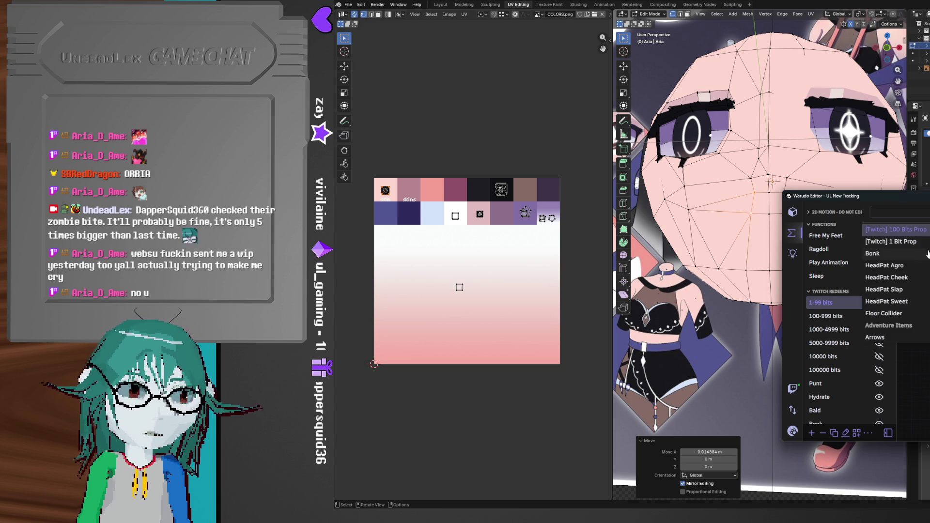
pyautogui.press('Escape')
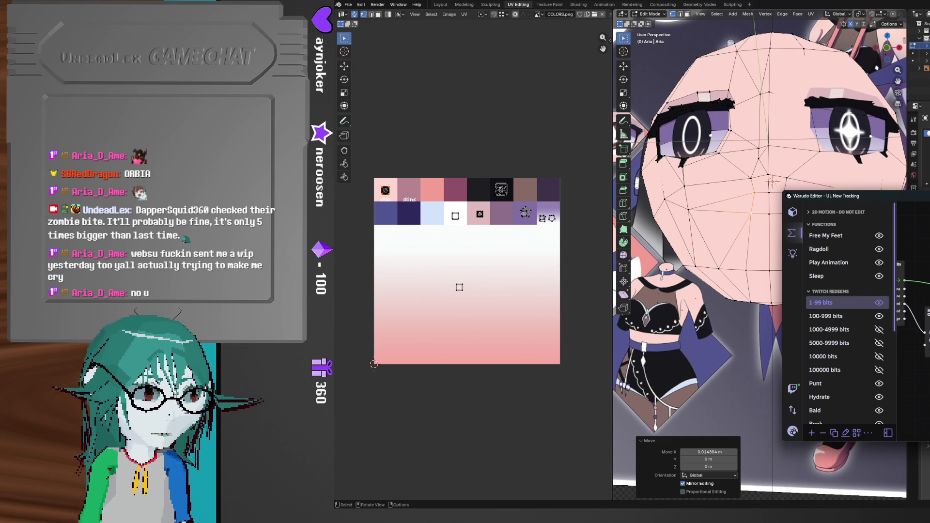
pyautogui.click(793, 431)
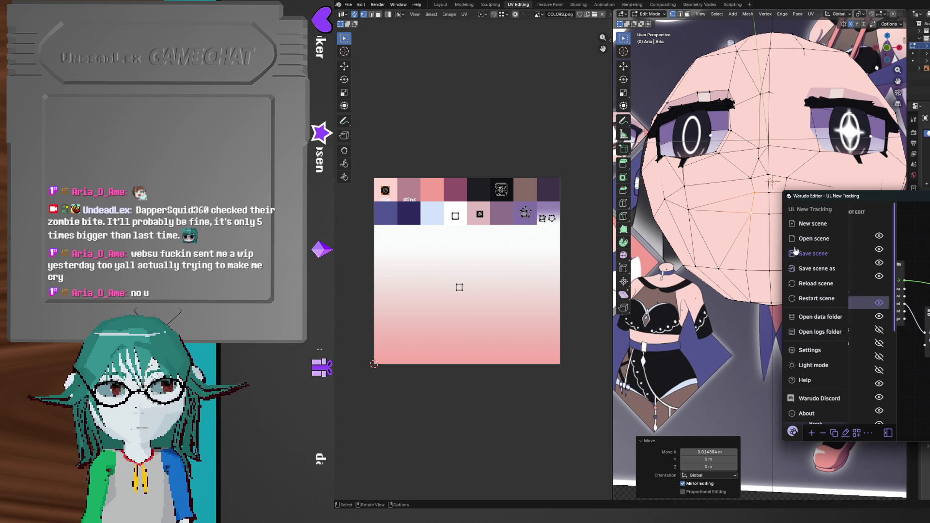
# - Save the Warudo scene, then view the 100-999 bits redeem's node graph
pyautogui.click(798, 253)
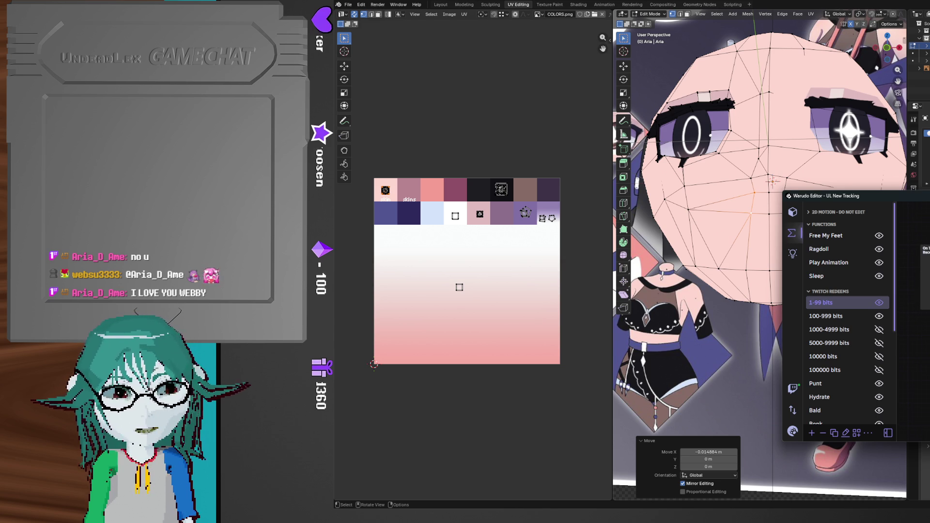
pyautogui.click(842, 318)
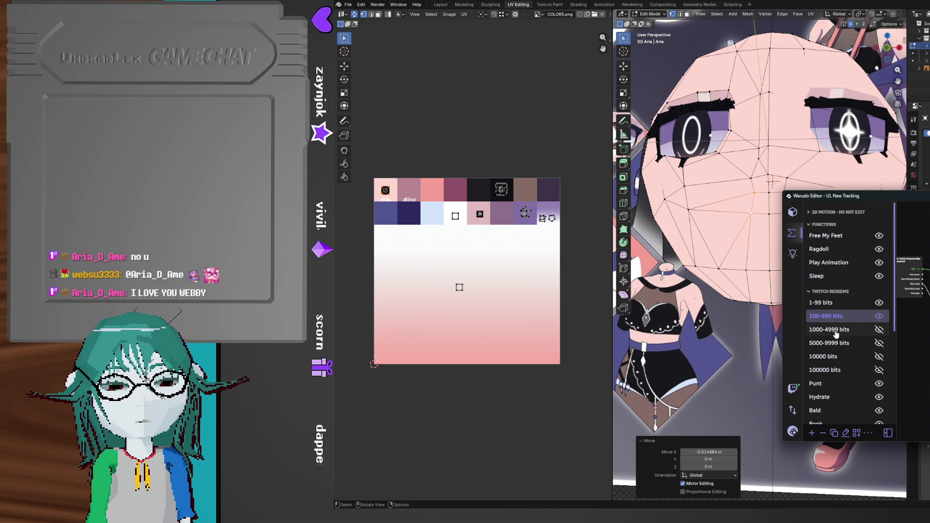
# - Check the 1000-4999, 5000-9999 and 10000 bits redeem graphs, then switch to YouTube Music
pyautogui.click(836, 331)
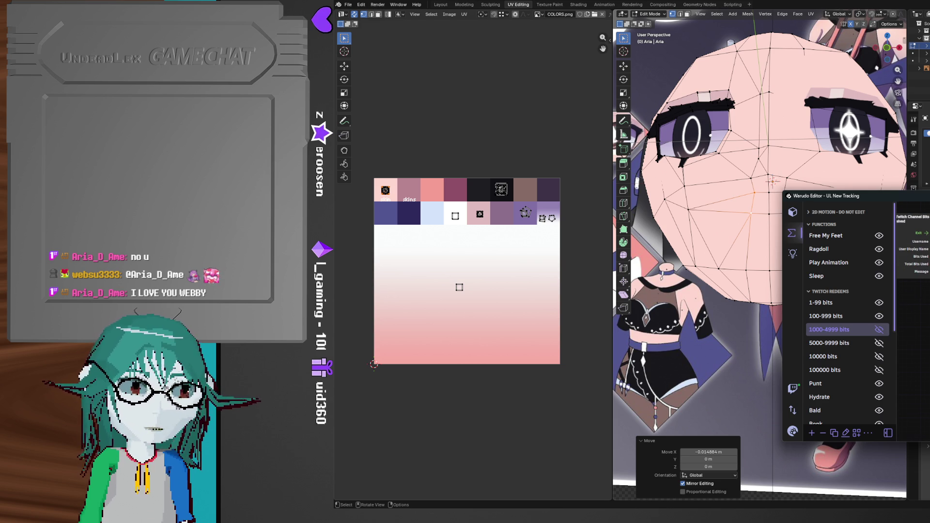
pyautogui.click(838, 321)
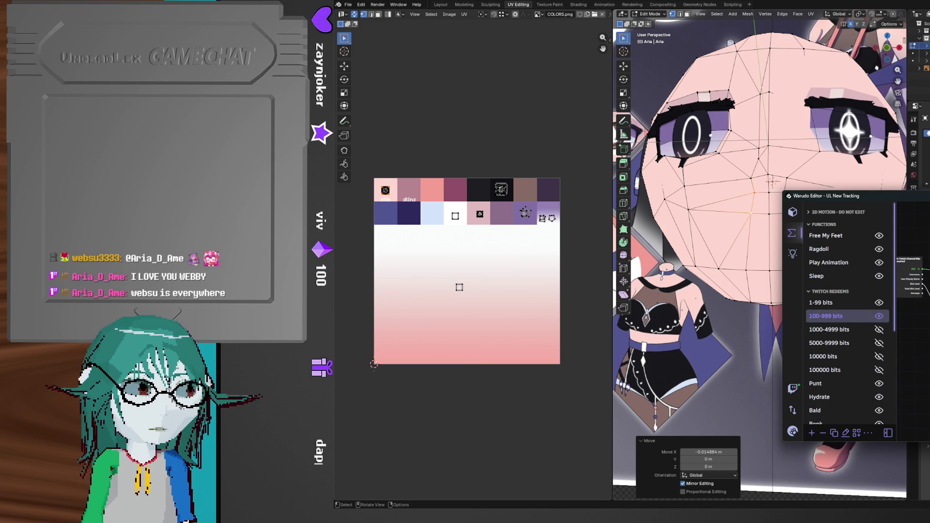
pyautogui.click(852, 332)
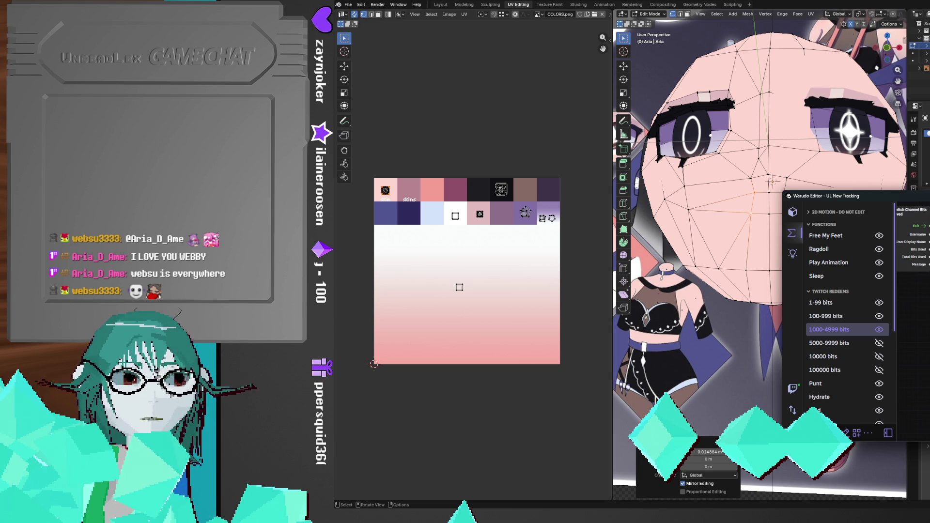
pyautogui.click(841, 344)
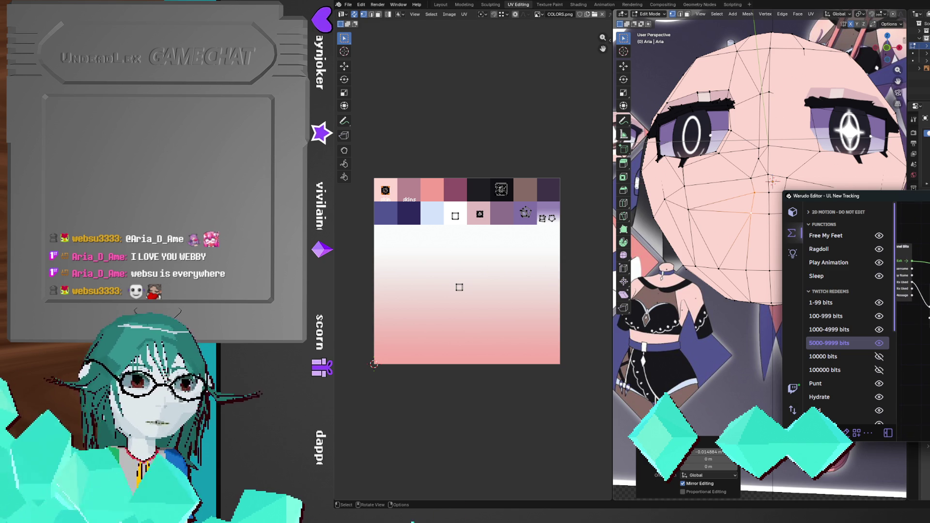
pyautogui.click(846, 358)
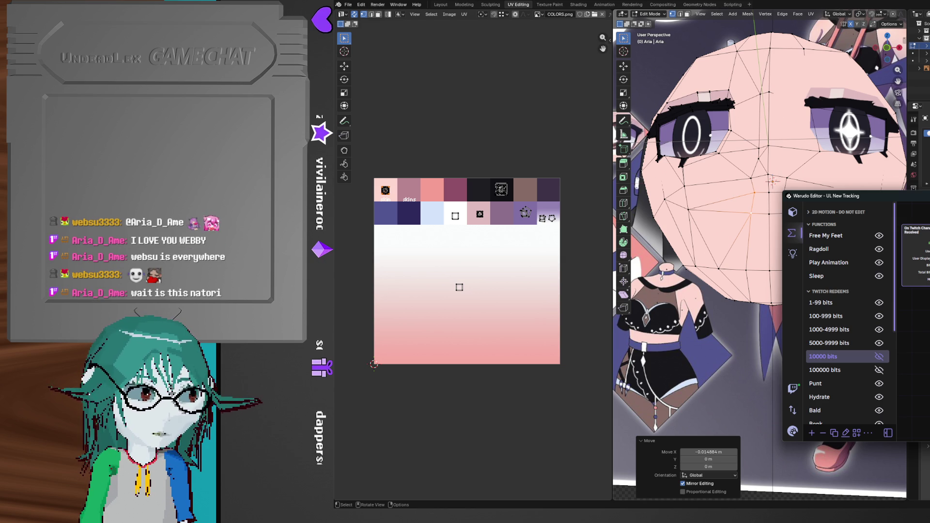
pyautogui.hotkey('alt', 'Tab')
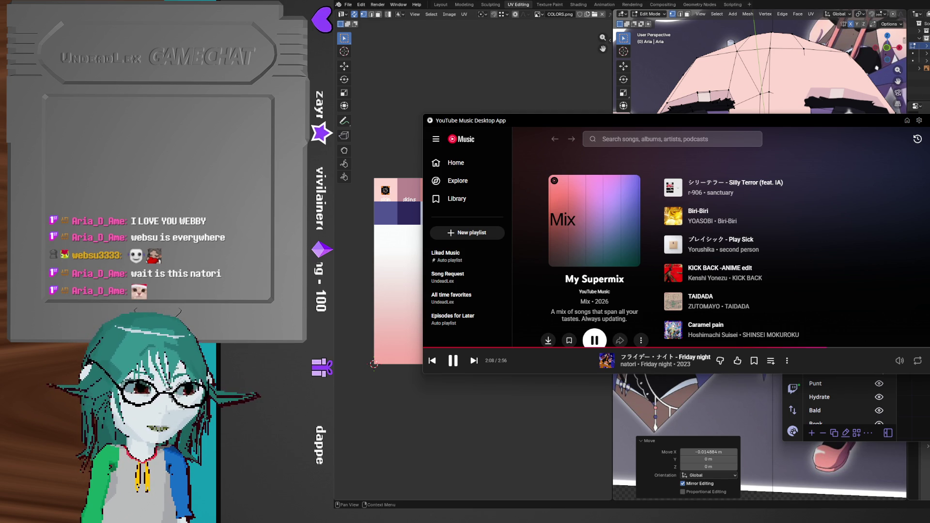
# - Return to the Warudo editor and view the 100000 bits redeem's node graph
pyautogui.hotkey('alt', 'Tab')
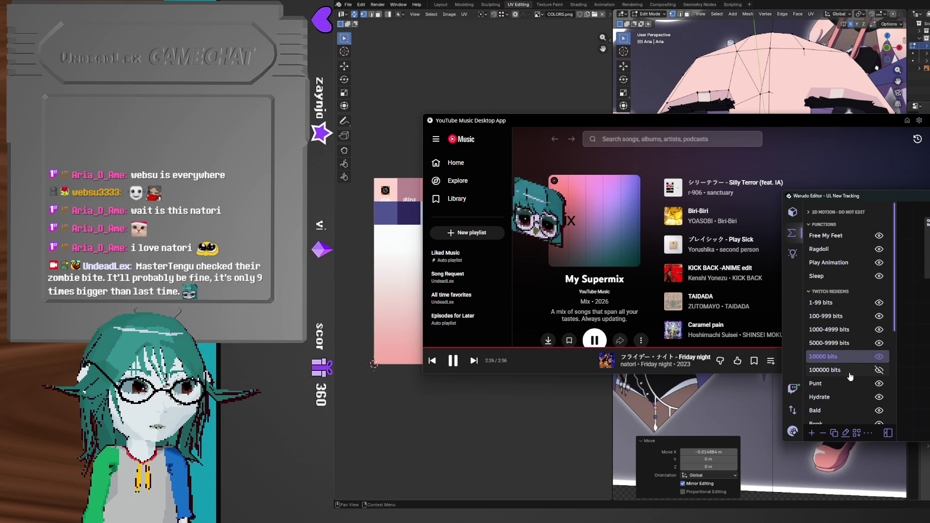
pyautogui.click(851, 374)
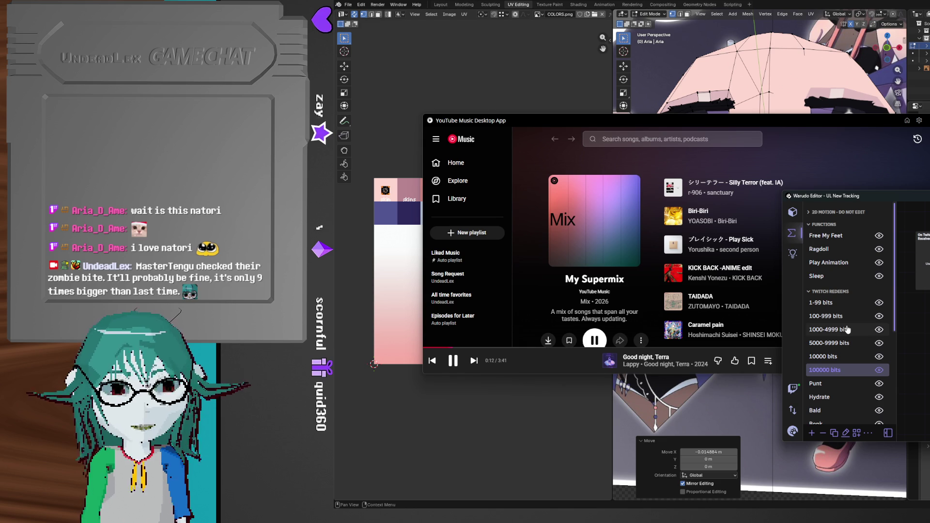
# - Shift the Warudo editor left, save the scene from the main menu, and return to Blender
pyautogui.moveTo(833, 195); pyautogui.dragTo(609, 205)
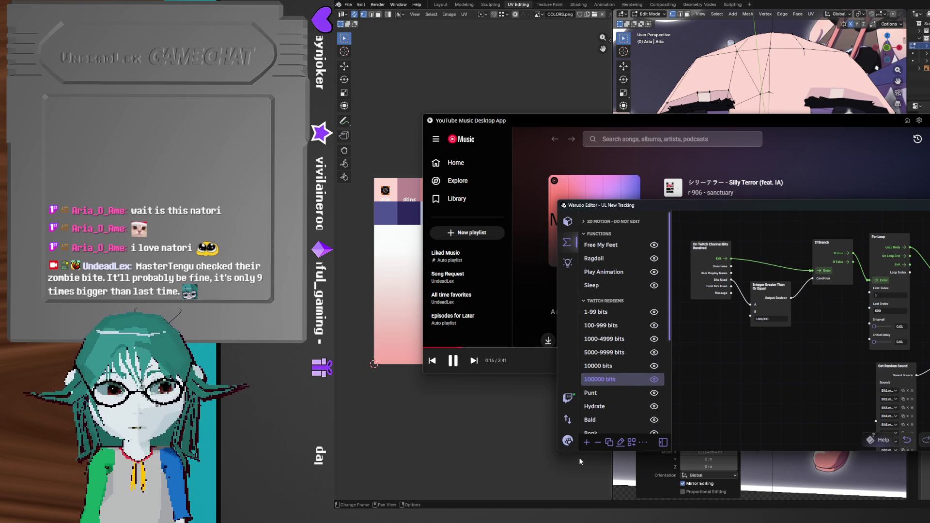
pyautogui.click(567, 440)
pyautogui.click(581, 265)
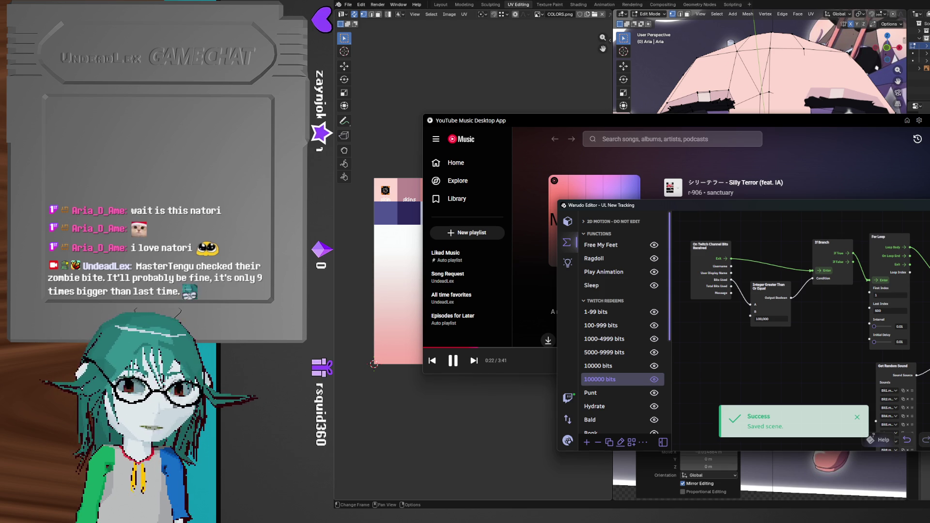
pyautogui.hotkey('alt', 'Tab')
pyautogui.hotkey('alt', 'Tab')
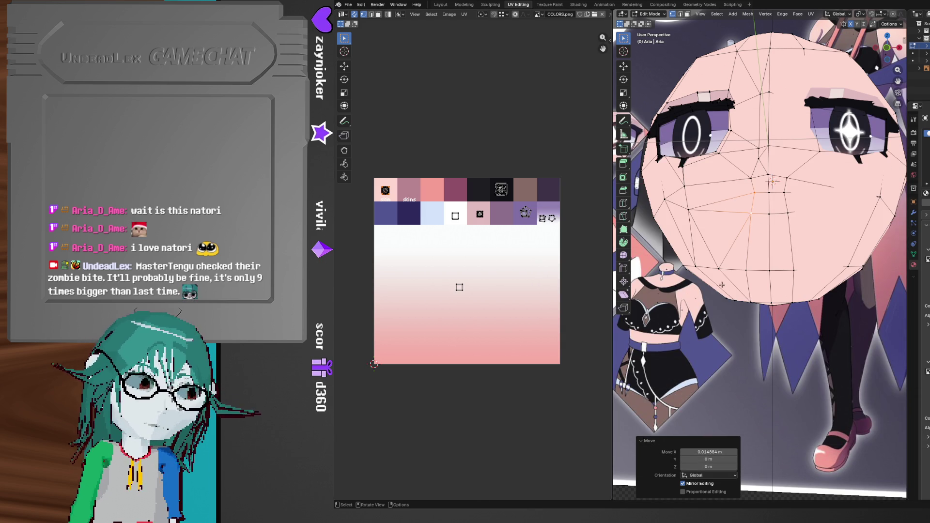
pyautogui.moveTo(752, 296); pyautogui.dragTo(780, 290, button='middle')
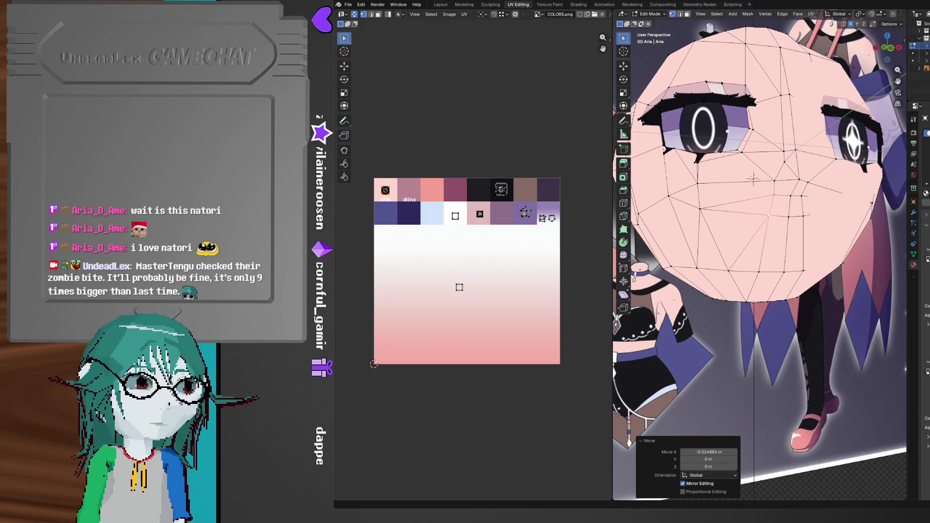
pyautogui.moveTo(752, 178); pyautogui.dragTo(739, 303, button='middle')
pyautogui.scroll(3, 738, 305)
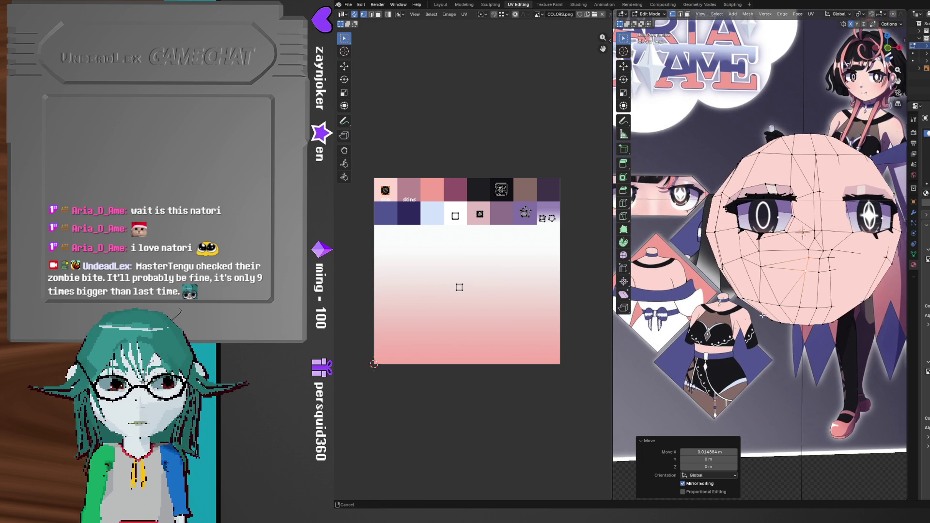
pyautogui.moveTo(785, 283); pyautogui.dragTo(747, 316, button='middle')
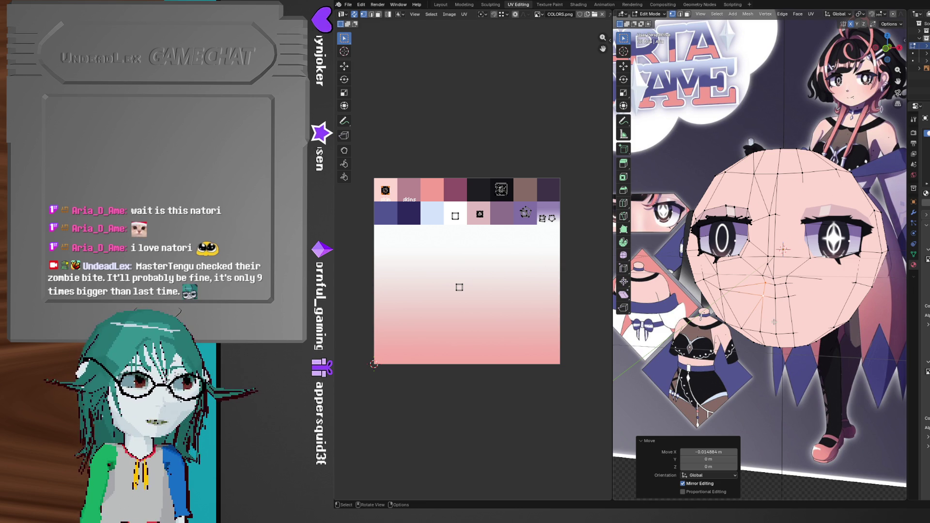
pyautogui.moveTo(773, 338); pyautogui.dragTo(839, 141, button='middle')
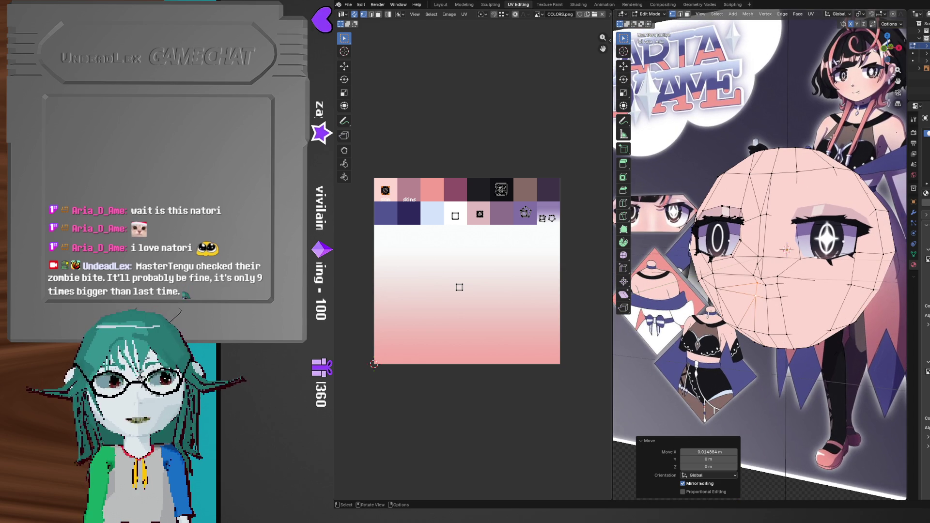
pyautogui.moveTo(823, 188); pyautogui.dragTo(819, 204, button='middle')
pyautogui.scroll(6, 827, 233)
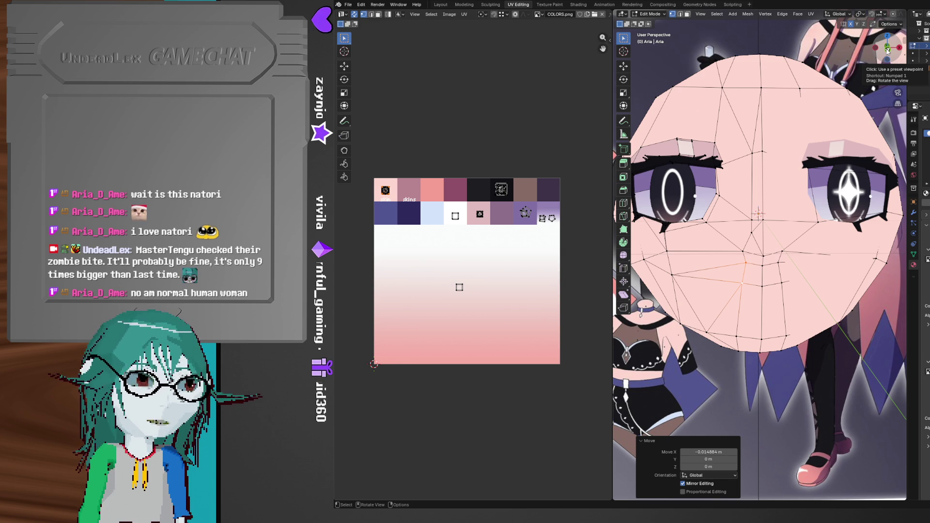
pyautogui.moveTo(887, 52); pyautogui.dragTo(887, 52)
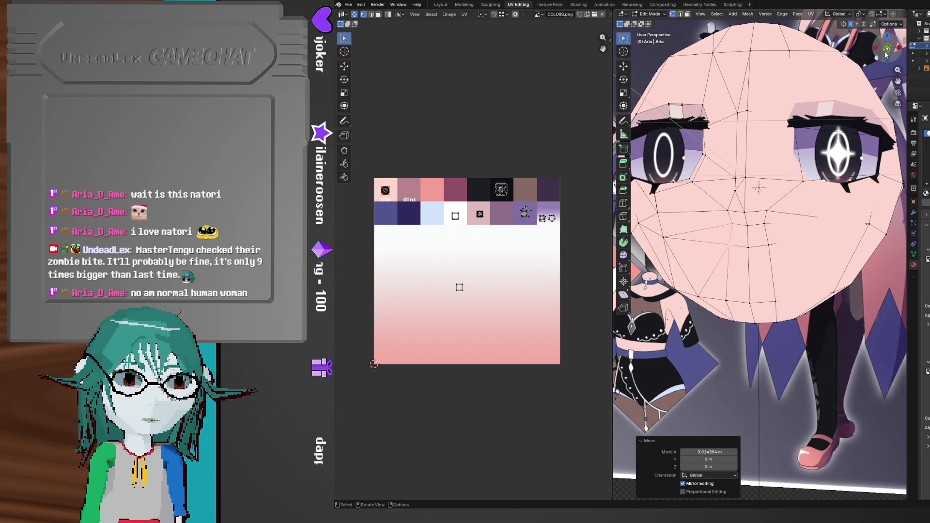
# - In Front Orthographic view, knife-cut an edge from the vertex beside the nose to the upper-lip edge
pyautogui.click(887, 53)
pyautogui.scroll(3, 756, 233)
pyautogui.press('k')
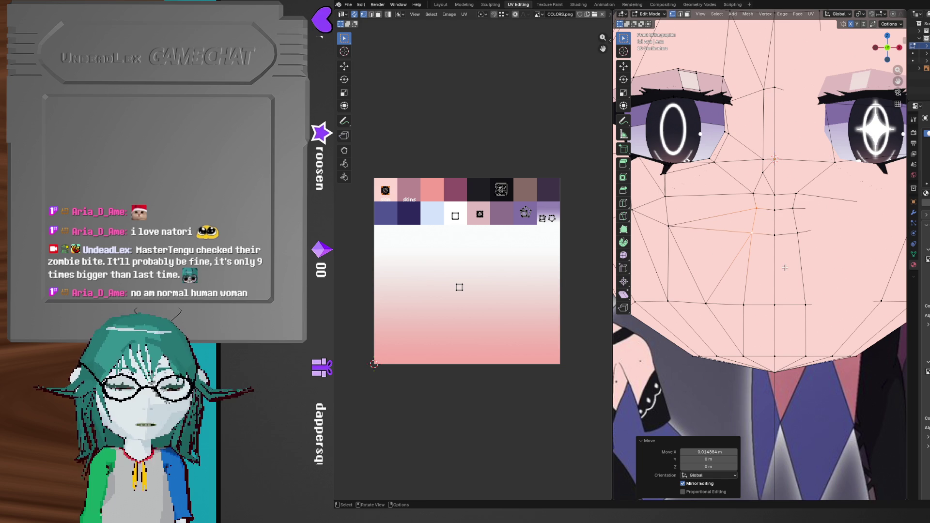
pyautogui.click(672, 224)
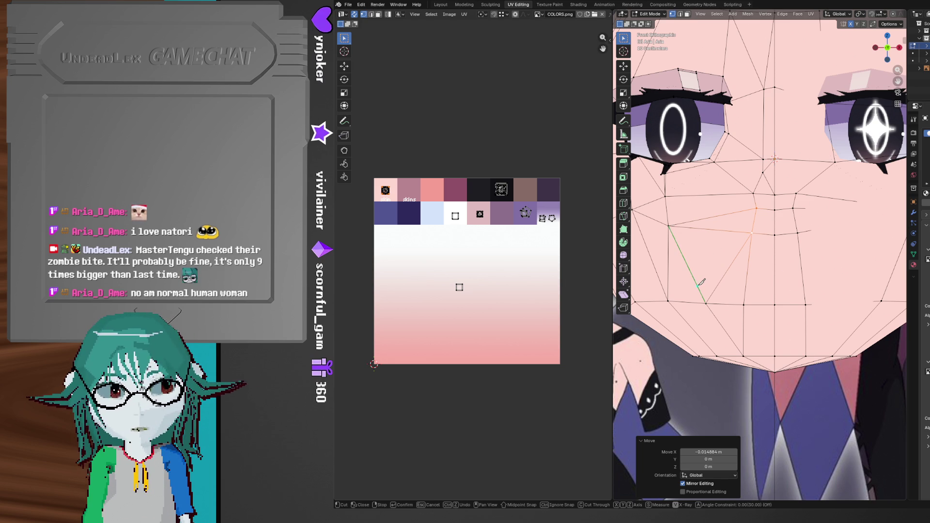
pyautogui.click(698, 286)
pyautogui.press('a')
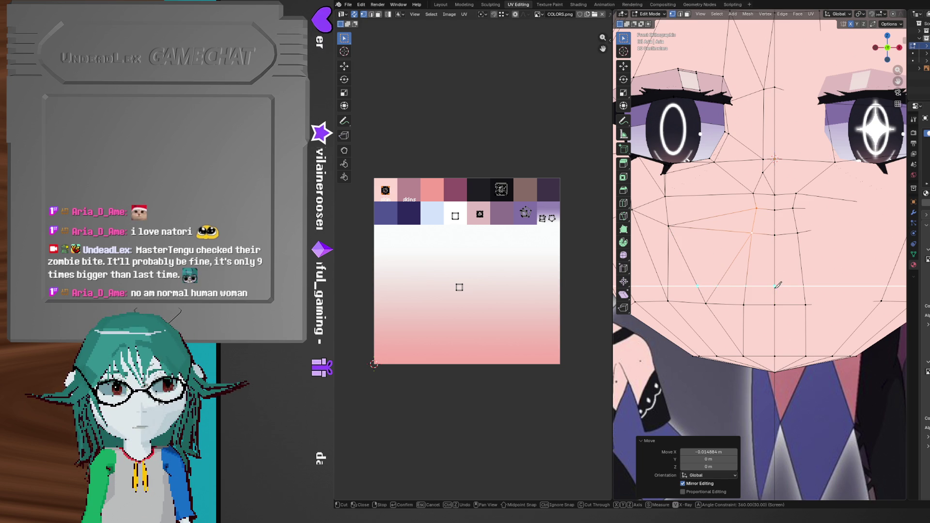
pyautogui.click(776, 286)
pyautogui.press('Return')
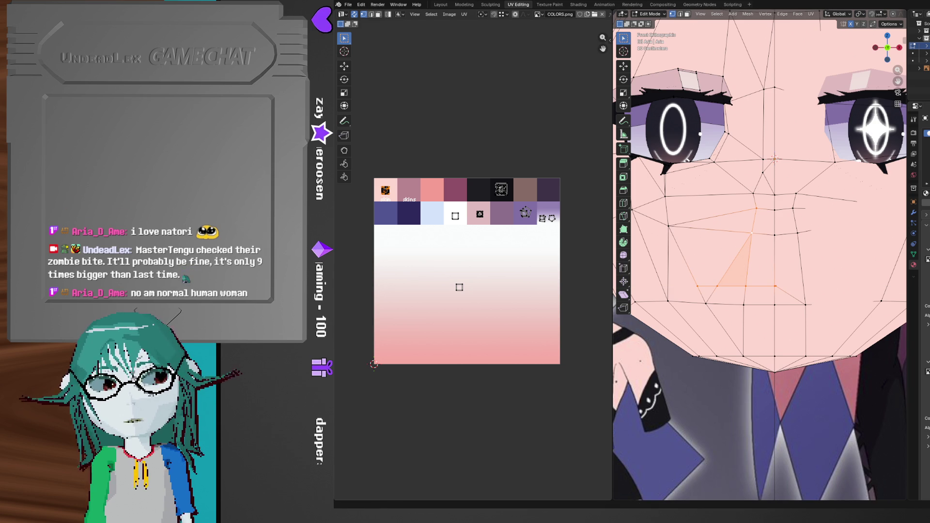
# - In YouTube Music, open the 'Good night, Terra' player page and dislike the song
pyautogui.hotkey('alt', 'Tab')
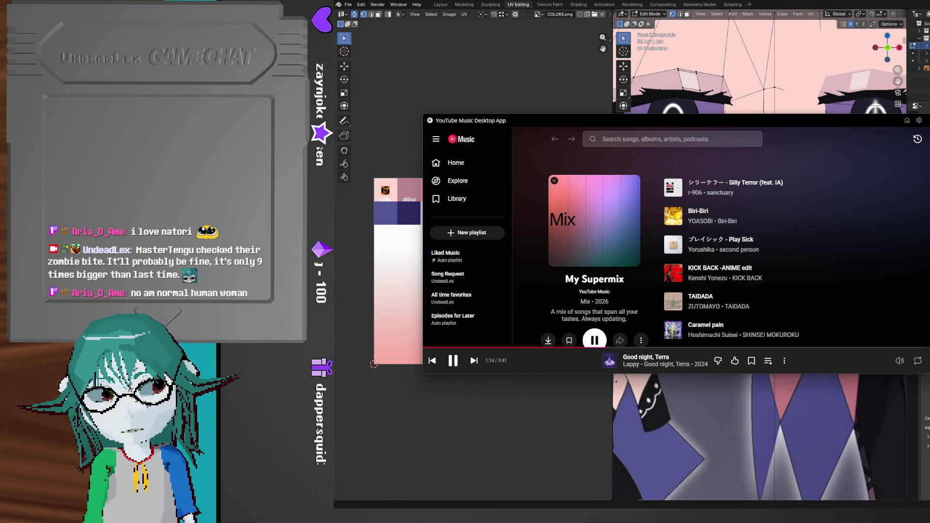
pyautogui.click(611, 362)
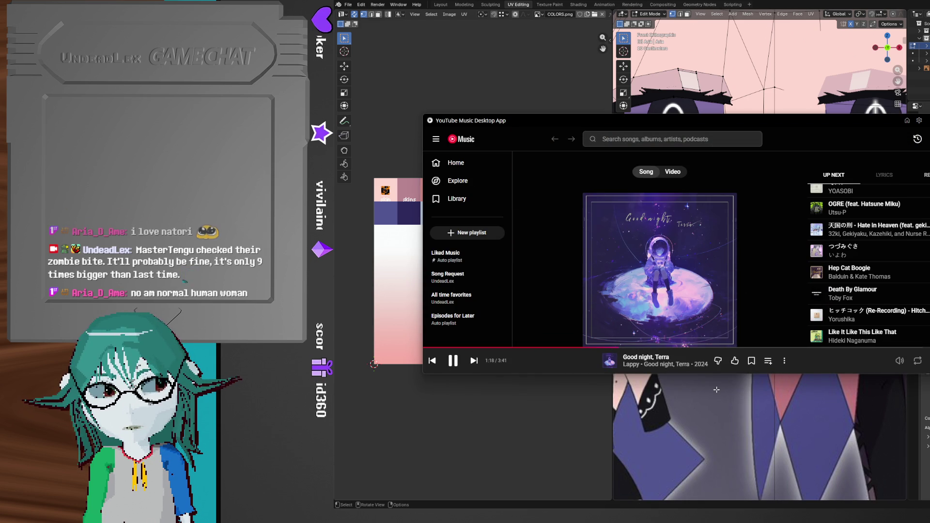
pyautogui.click(720, 361)
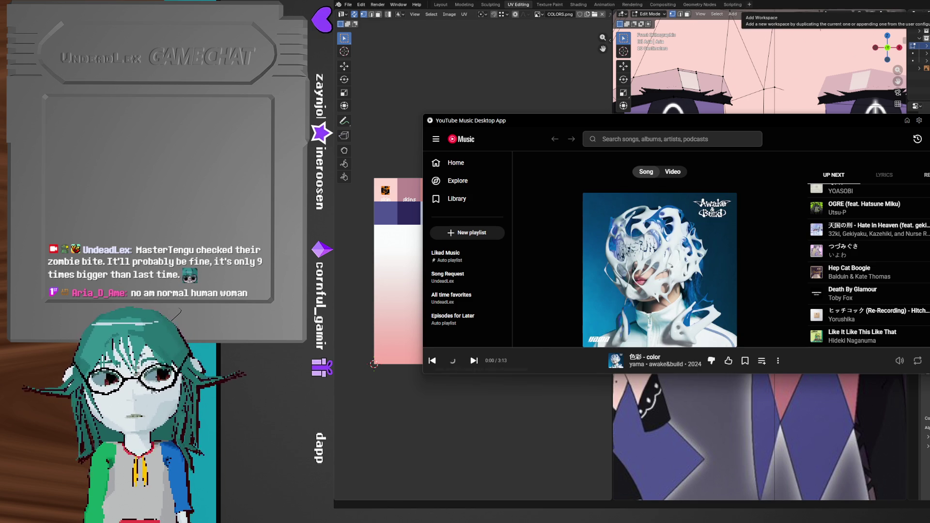
# - Orbit around Aria's face mesh, then bring the Warudo window forward from the taskbar
pyautogui.moveTo(765, 228)
pyautogui.mouseDown(button='middle')
pyautogui.moveTo(758, 238)
pyautogui.moveTo(806, 264)
pyautogui.mouseUp(button='middle')
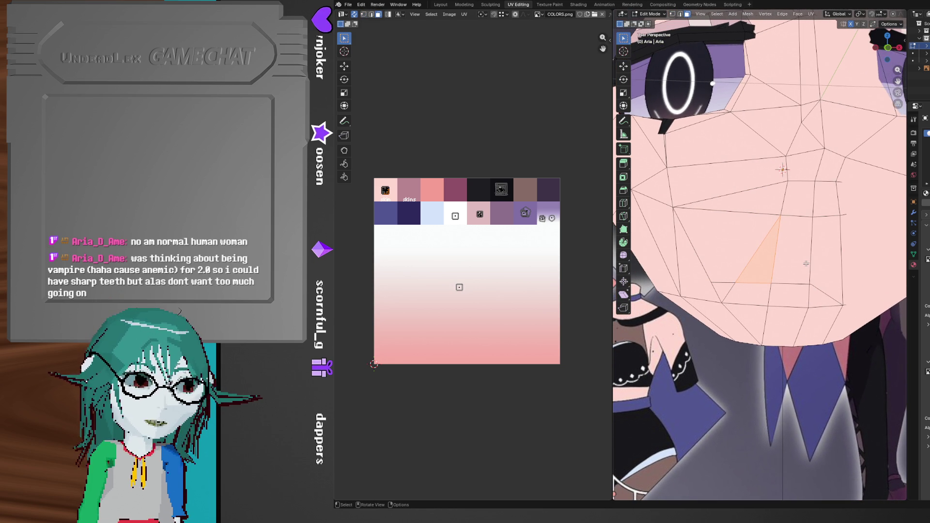
pyautogui.moveTo(797, 266); pyautogui.dragTo(773, 274, button='middle')
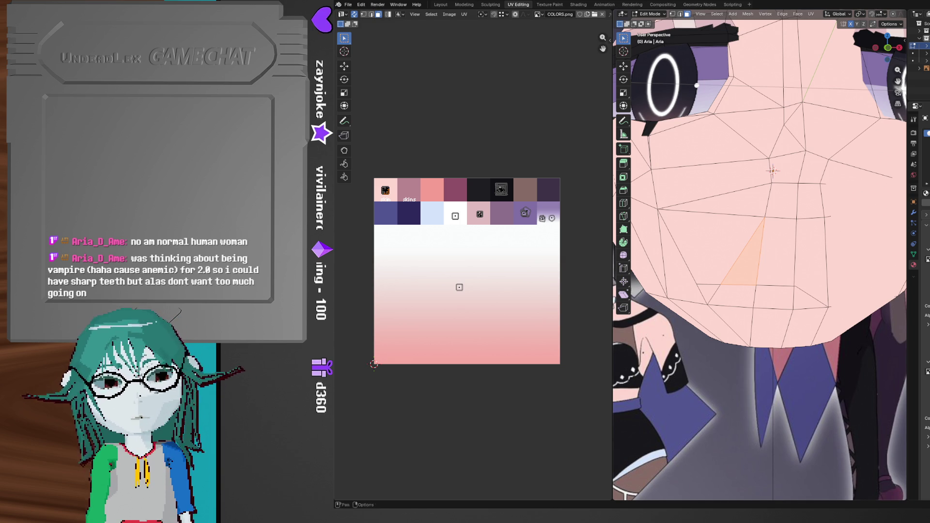
pyautogui.moveTo(674, 515)
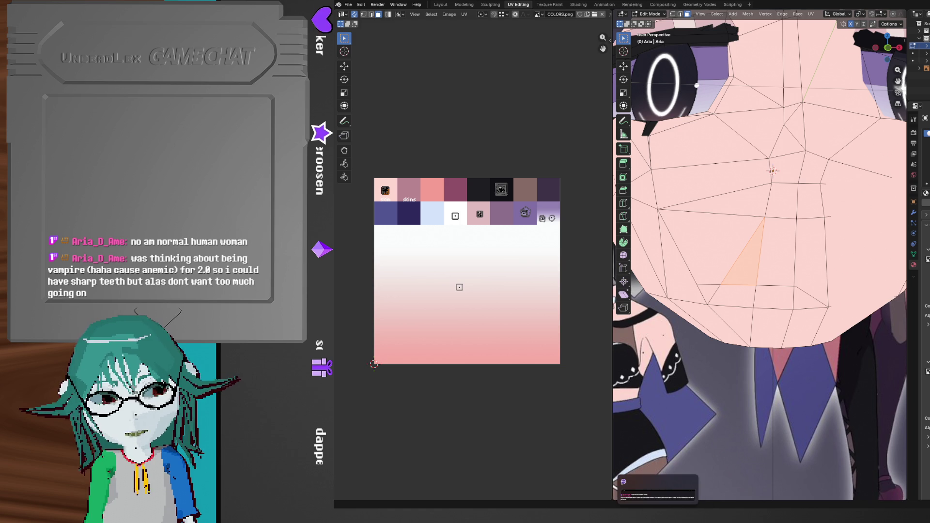
pyautogui.click(691, 479)
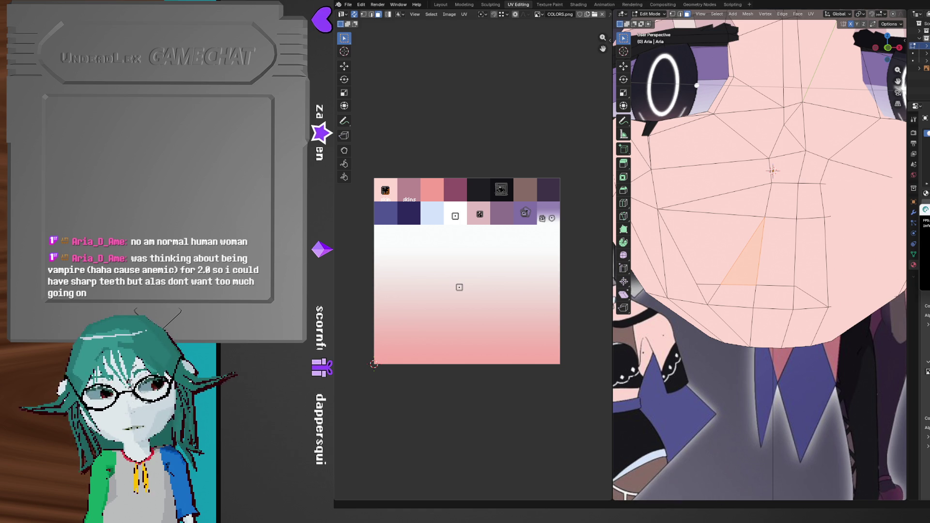
pyautogui.click(674, 514)
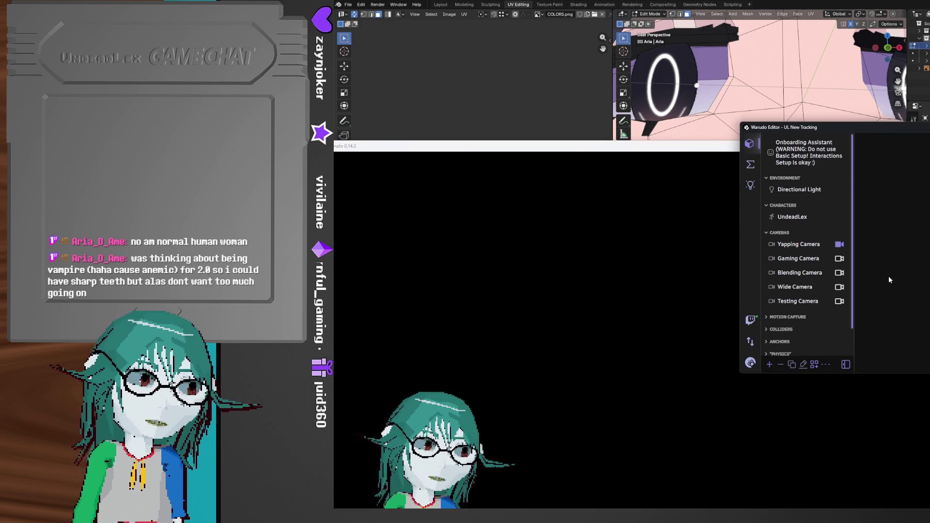
# - Switch Warudo's camera, open UndeadLex's mesh settings, then go back to Blender
pyautogui.click(840, 301)
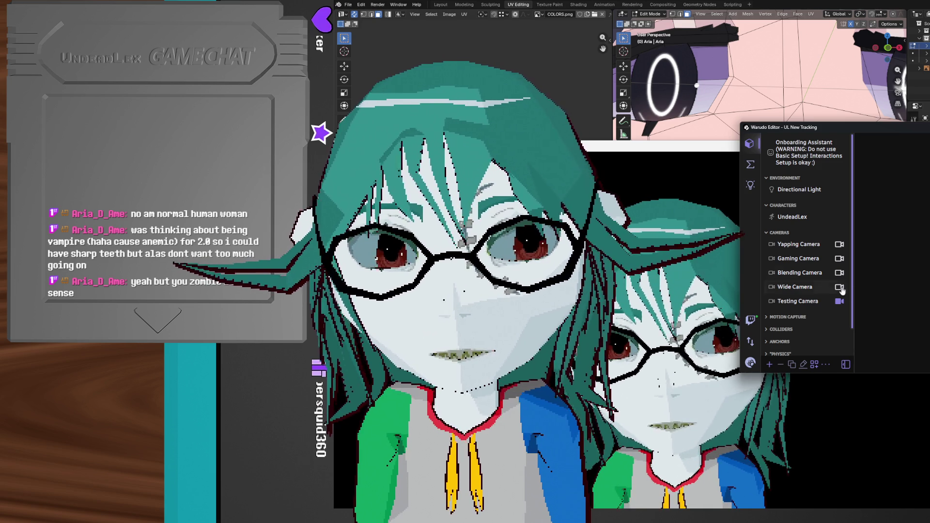
pyautogui.click(807, 222)
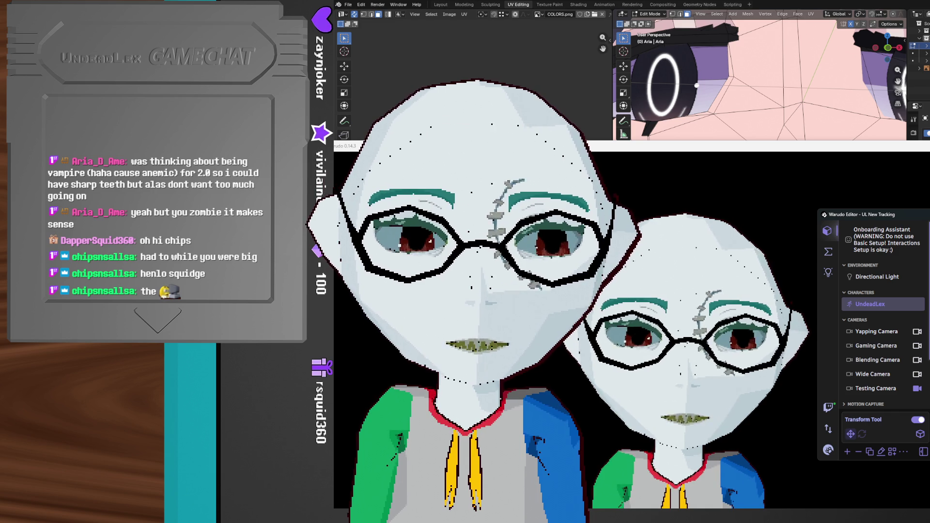
pyautogui.moveTo(929, 218)
pyautogui.mouseDown()
pyautogui.moveTo(785, 216)
pyautogui.moveTo(929, 194)
pyautogui.moveTo(929, 182)
pyautogui.mouseUp()
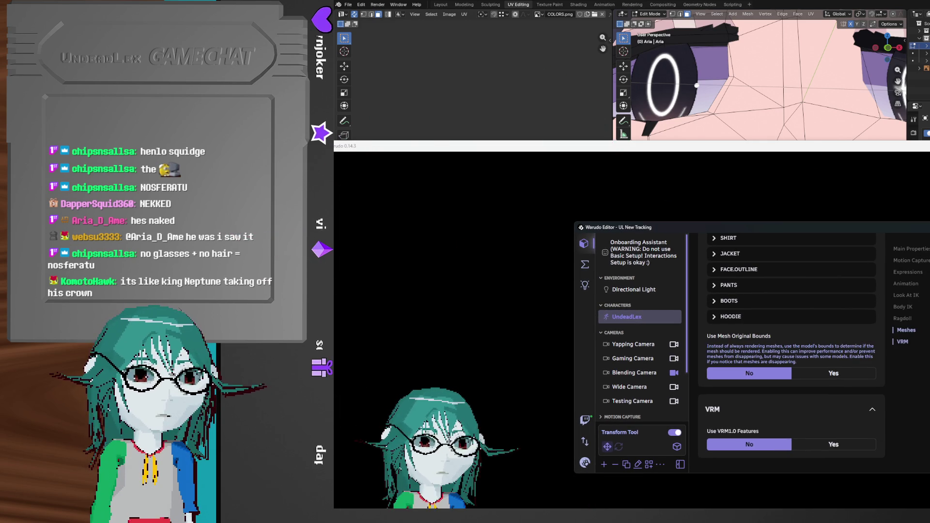
pyautogui.hotkey('alt', 'Tab')
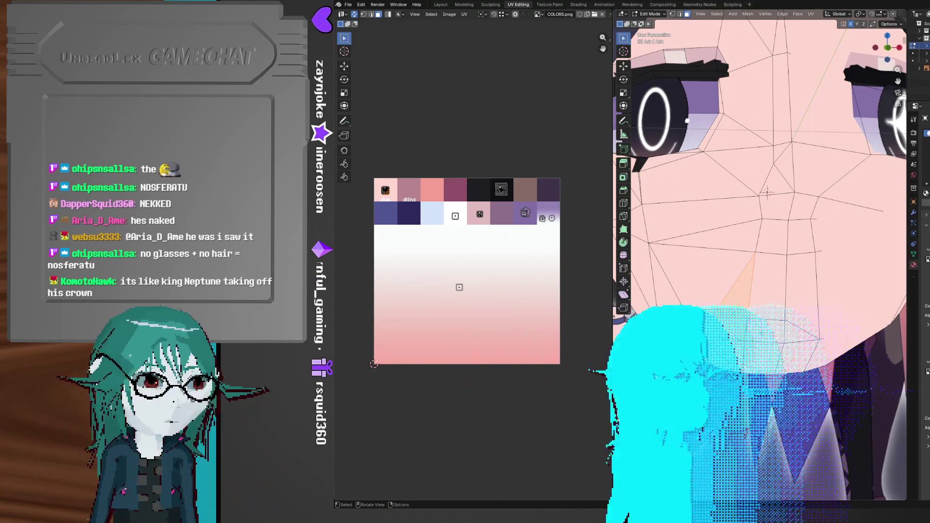
# - Orbit around Aria's eye and jaw, grow the face selection, then switch to Warudo
pyautogui.moveTo(755, 332)
pyautogui.mouseDown(button='middle')
pyautogui.moveTo(851, 321)
pyautogui.moveTo(806, 302)
pyautogui.mouseUp(button='middle')
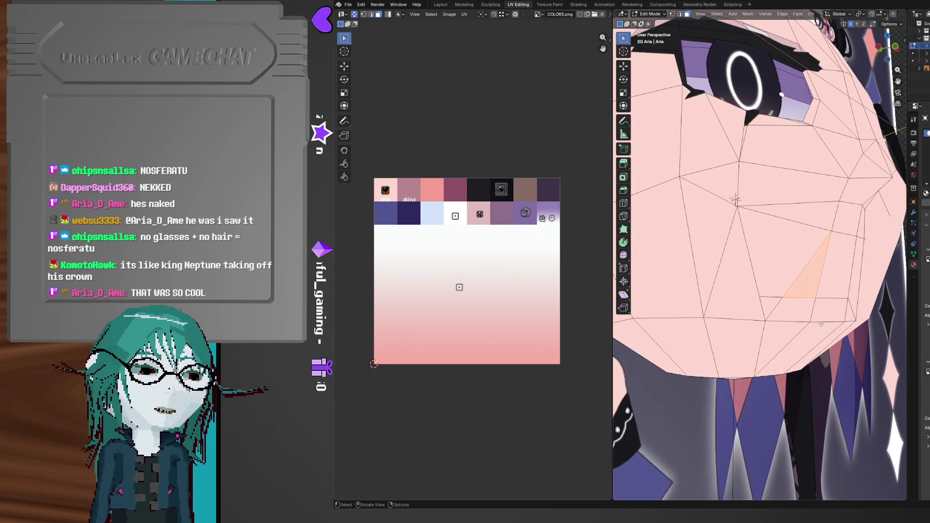
pyautogui.moveTo(830, 347)
pyautogui.mouseDown(button='middle')
pyautogui.moveTo(812, 341)
pyautogui.moveTo(858, 410)
pyautogui.moveTo(801, 400)
pyautogui.moveTo(800, 415)
pyautogui.moveTo(834, 322)
pyautogui.mouseUp(button='middle')
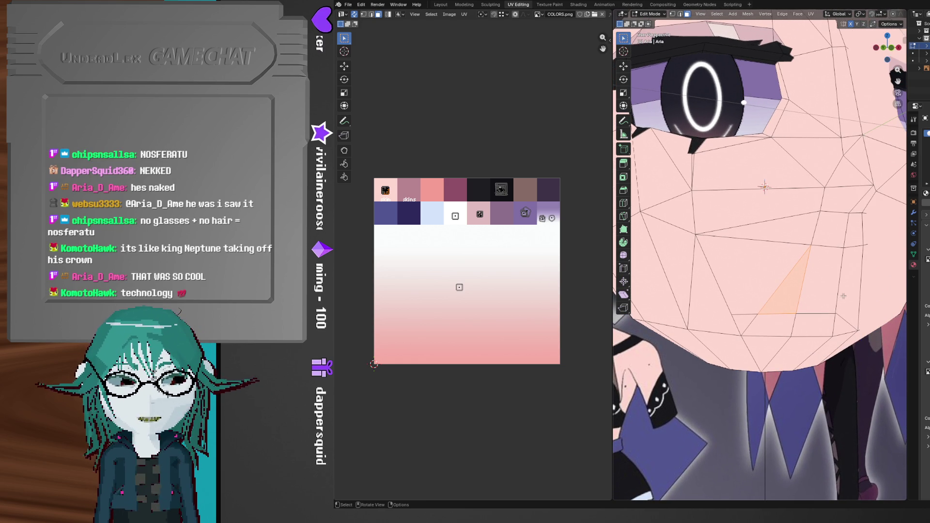
pyautogui.keyDown('shift'); pyautogui.click(754, 263); pyautogui.keyUp('shift')
pyautogui.moveTo(754, 263)
pyautogui.mouseDown(button='middle')
pyautogui.moveTo(714, 258)
pyautogui.moveTo(757, 259)
pyautogui.mouseUp(button='middle')
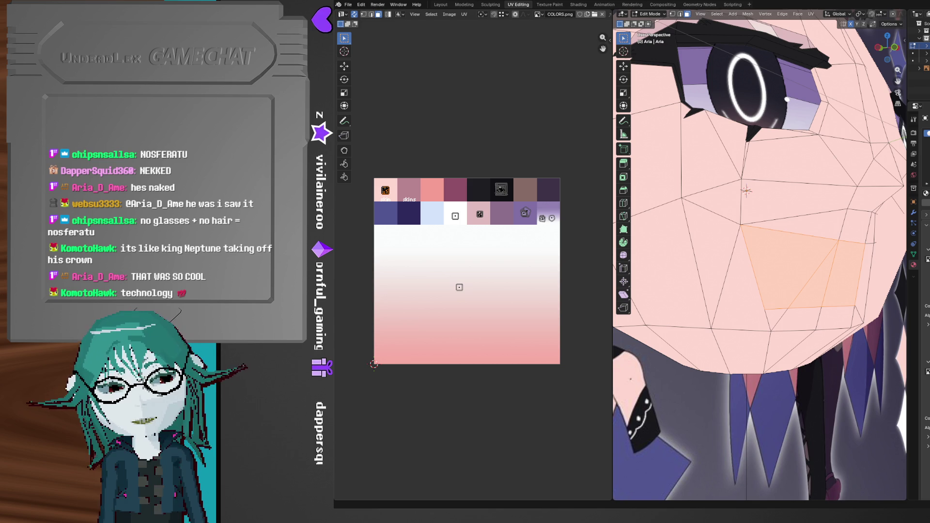
pyautogui.hotkey('alt', 'Tab')
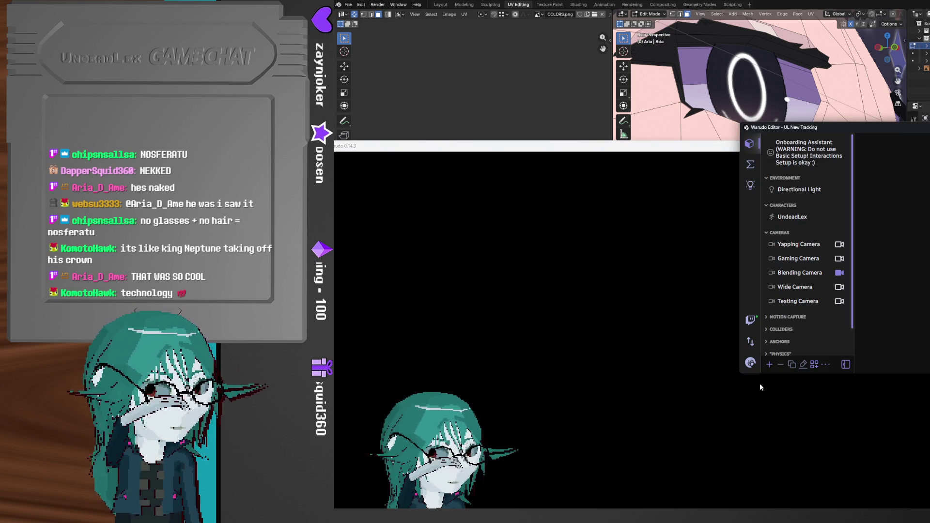
# - Save the current Warudo scene, reload it, then switch back to Blender's UV Editing workspace
pyautogui.click(752, 362)
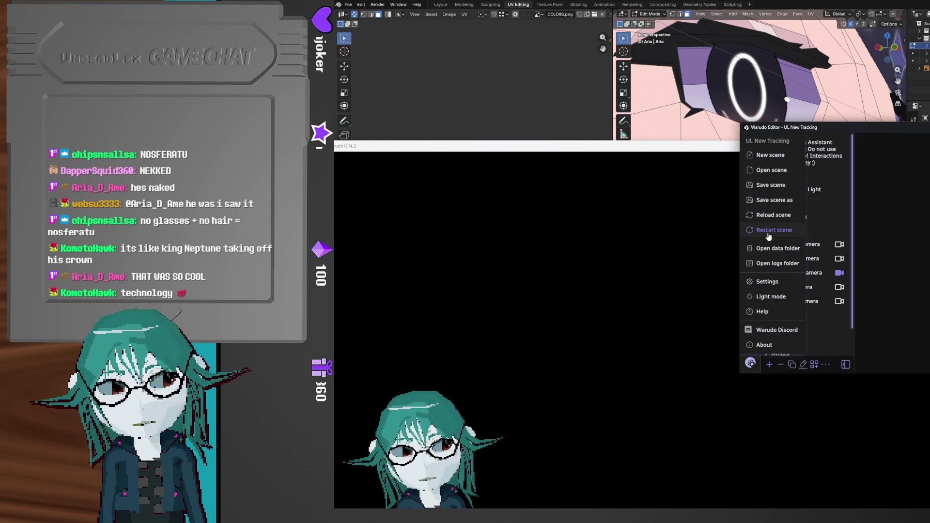
pyautogui.click(768, 191)
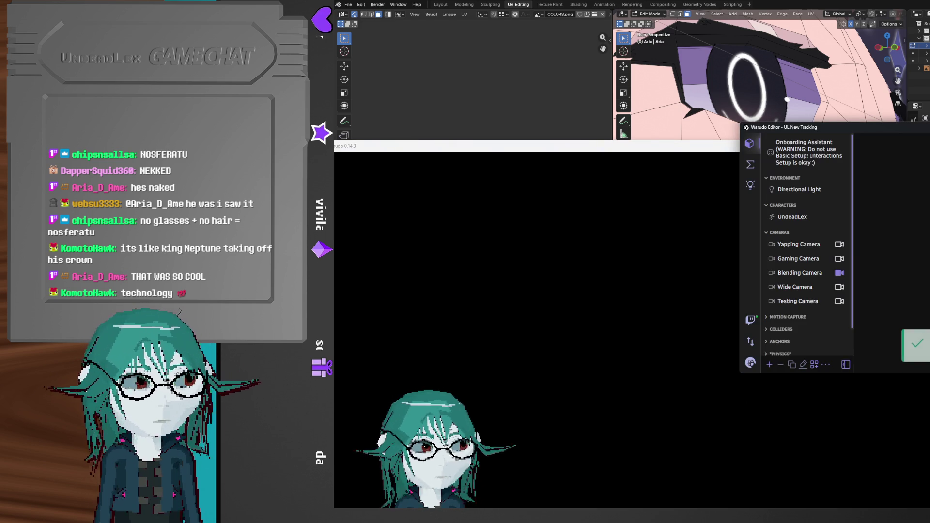
pyautogui.click(746, 367)
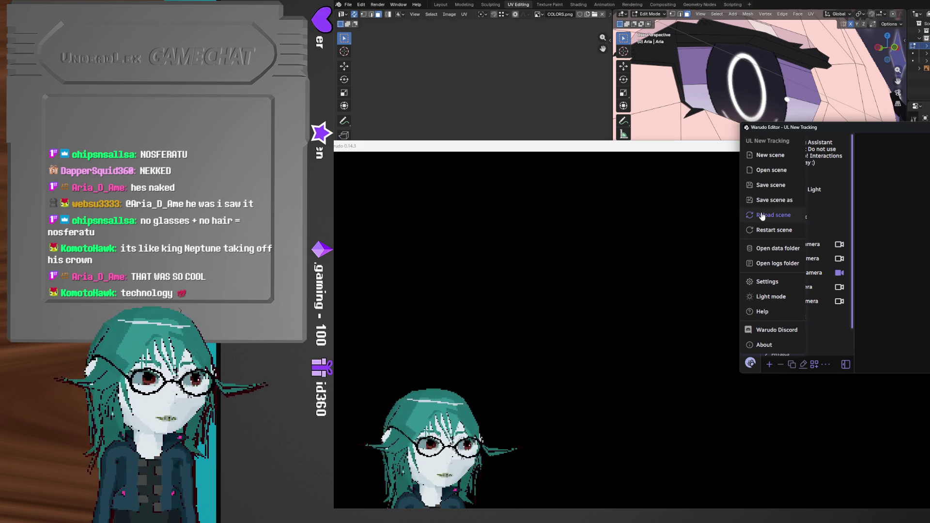
pyautogui.click(762, 217)
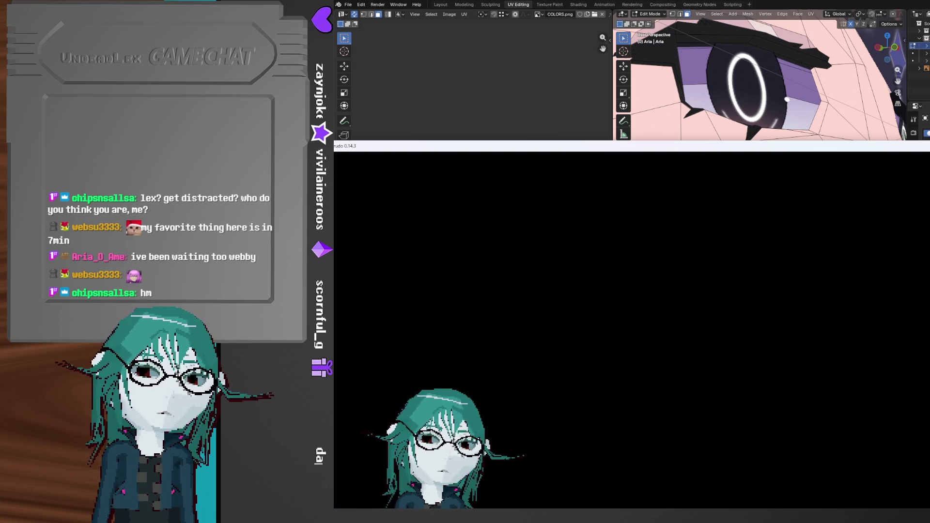
pyautogui.hotkey('alt', 'Tab')
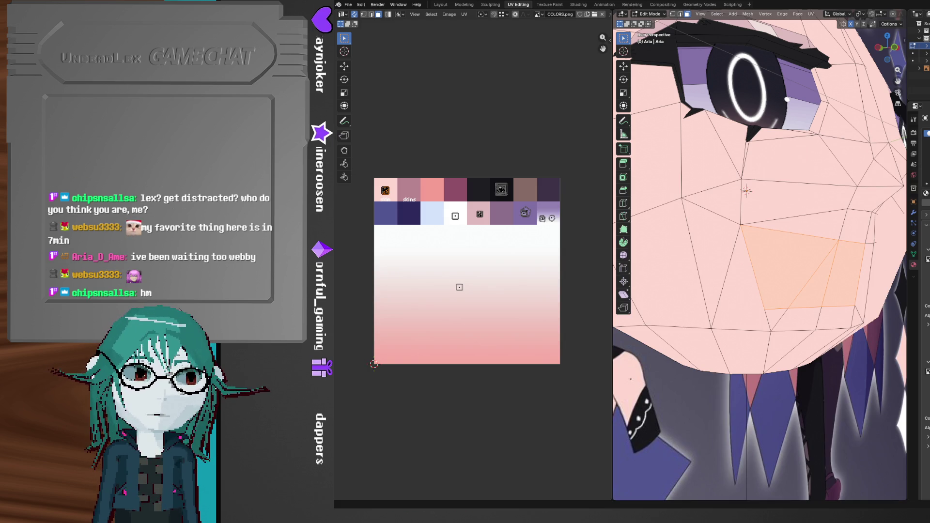
# - Orbit around Aria's lower face, then bring the Warudo avatar preview forward
pyautogui.moveTo(758, 368)
pyautogui.mouseDown(button='middle')
pyautogui.moveTo(771, 377)
pyautogui.moveTo(735, 357)
pyautogui.moveTo(765, 342)
pyautogui.moveTo(745, 343)
pyautogui.mouseUp(button='middle')
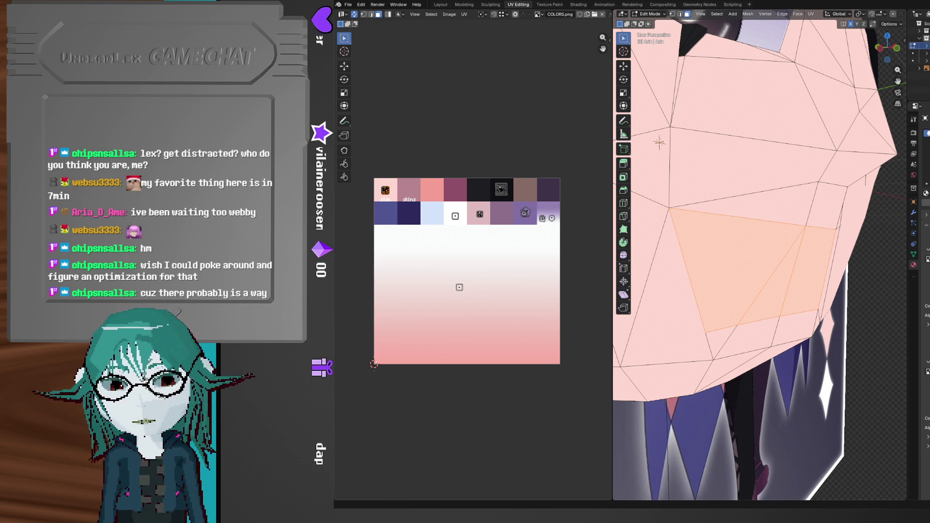
pyautogui.hotkey('alt', 'Tab')
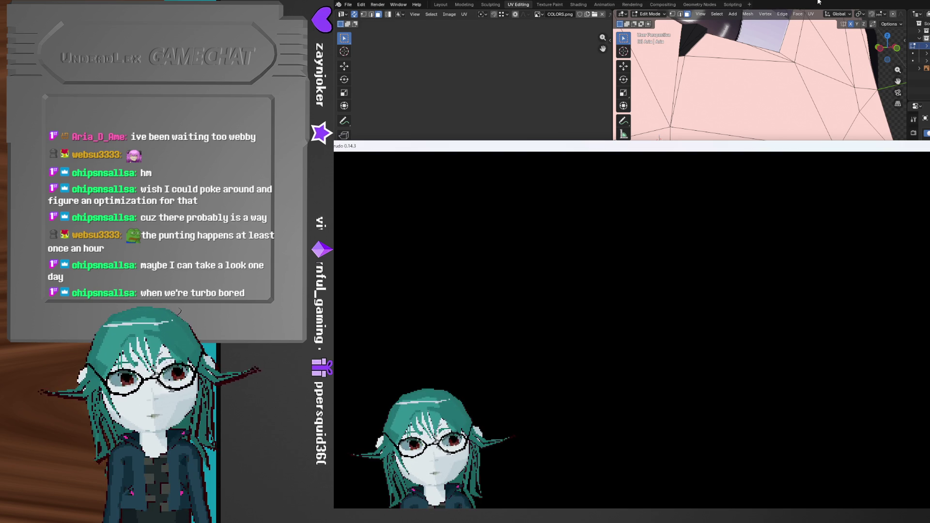
# - Push the selected mouth faces deep into the head along the Y axis
pyautogui.click(819, 1)
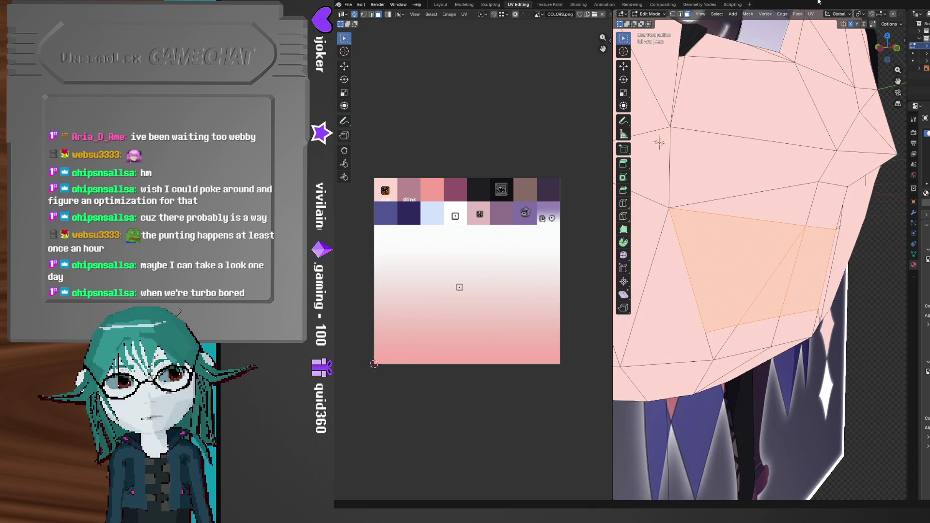
pyautogui.moveTo(734, 325)
pyautogui.mouseDown(button='middle')
pyautogui.moveTo(760, 310)
pyautogui.moveTo(770, 316)
pyautogui.moveTo(753, 321)
pyautogui.moveTo(755, 297)
pyautogui.moveTo(773, 293)
pyautogui.mouseUp(button='middle')
pyautogui.press('g')
pyautogui.press('y')
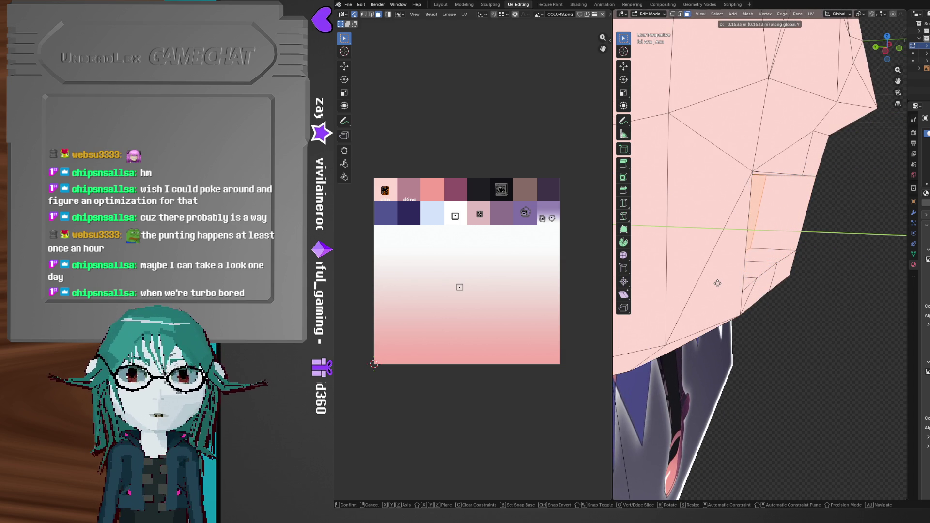
pyautogui.click(712, 282)
# - Delete the leftover mouth faces in two passes to open the mouth slot
pyautogui.moveTo(711, 283)
pyautogui.mouseDown(button='middle')
pyautogui.moveTo(726, 266)
pyautogui.moveTo(777, 258)
pyautogui.moveTo(733, 229)
pyautogui.mouseUp(button='middle')
pyautogui.click(775, 229)
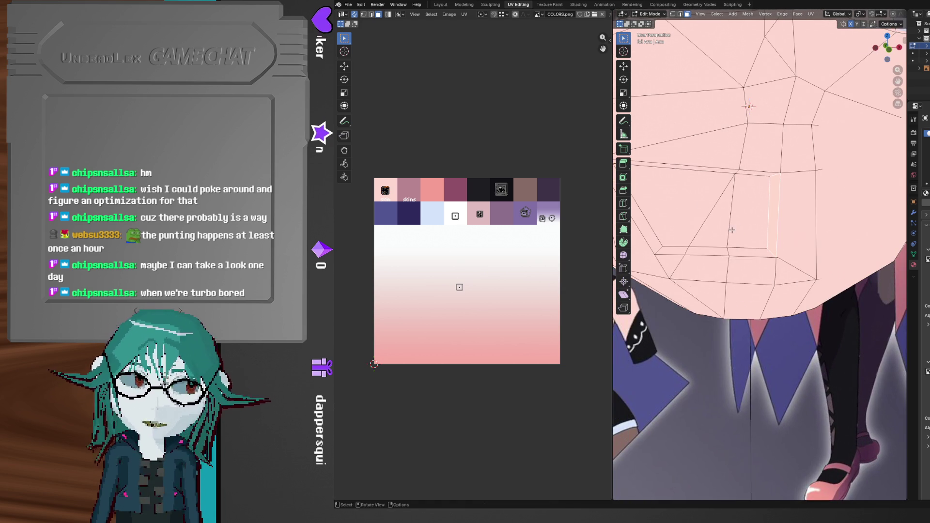
pyautogui.press('x')
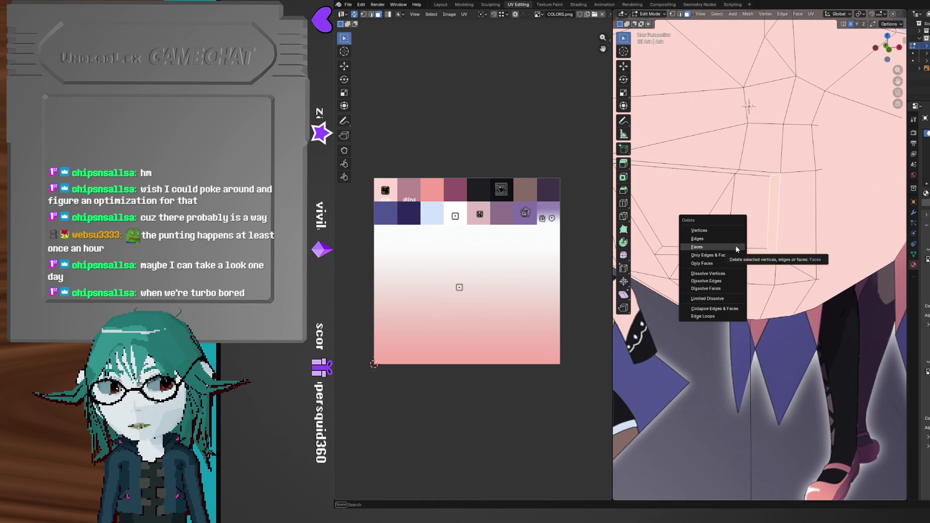
pyautogui.click(736, 242)
pyautogui.moveTo(736, 243)
pyautogui.mouseDown(button='middle')
pyautogui.moveTo(807, 247)
pyautogui.moveTo(805, 219)
pyautogui.moveTo(786, 228)
pyautogui.moveTo(724, 219)
pyautogui.moveTo(785, 233)
pyautogui.moveTo(786, 263)
pyautogui.moveTo(763, 244)
pyautogui.moveTo(778, 300)
pyautogui.moveTo(826, 266)
pyautogui.moveTo(803, 270)
pyautogui.moveTo(778, 304)
pyautogui.moveTo(768, 285)
pyautogui.mouseUp(button='middle')
pyautogui.press('x')
pyautogui.click(786, 228)
pyautogui.rightClick(828, 265)
pyautogui.press('Escape')
pyautogui.scroll(3, 767, 285)
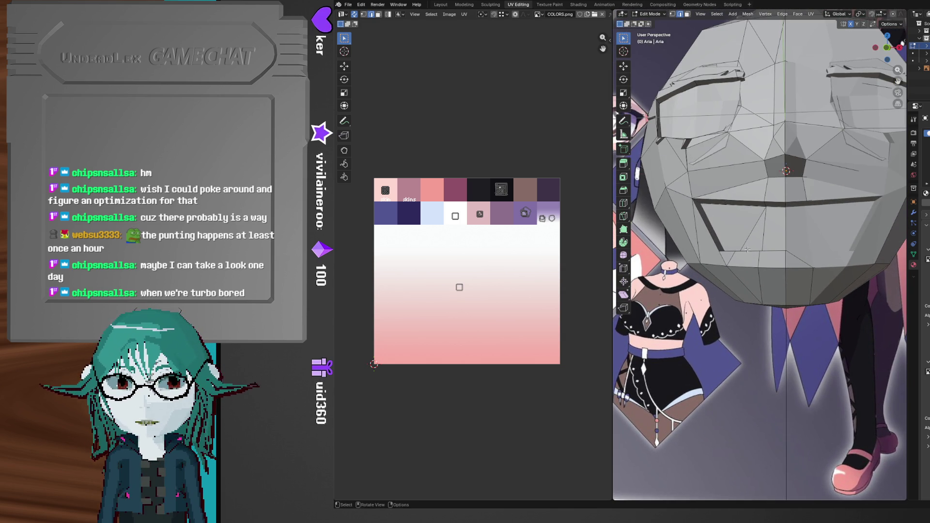
pyautogui.scroll(3, 760, 279)
pyautogui.moveTo(746, 262); pyautogui.dragTo(737, 292, button='middle')
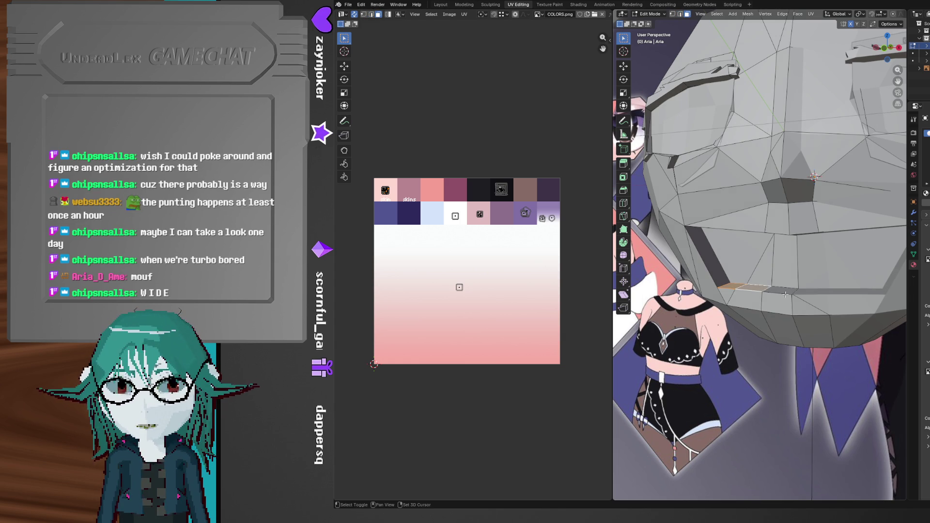
pyautogui.moveTo(785, 294); pyautogui.dragTo(804, 284, button='middle')
pyautogui.press('g')
pyautogui.press('z')
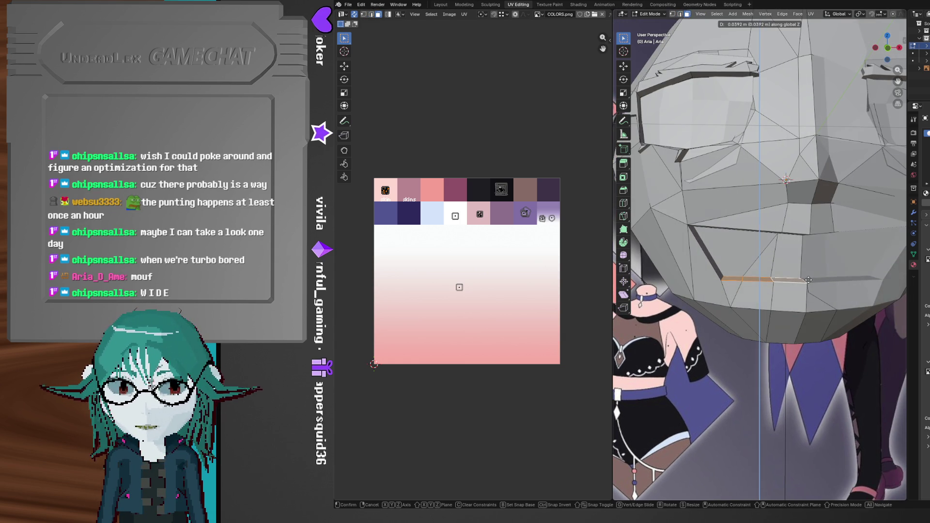
pyautogui.click(807, 277)
pyautogui.moveTo(807, 277)
pyautogui.mouseDown(button='middle')
pyautogui.moveTo(720, 238)
pyautogui.moveTo(800, 258)
pyautogui.mouseUp(button='middle')
pyautogui.press('g')
pyautogui.press('x')
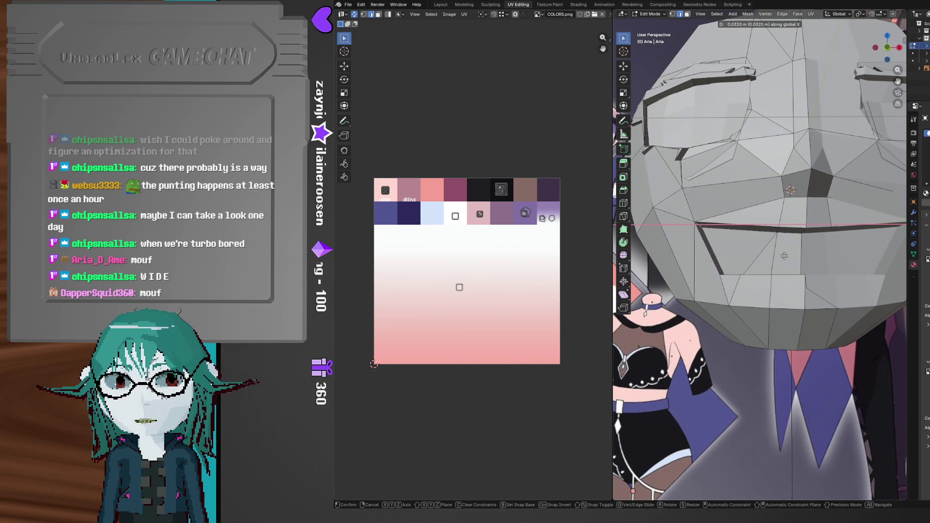
pyautogui.rightClick(806, 258)
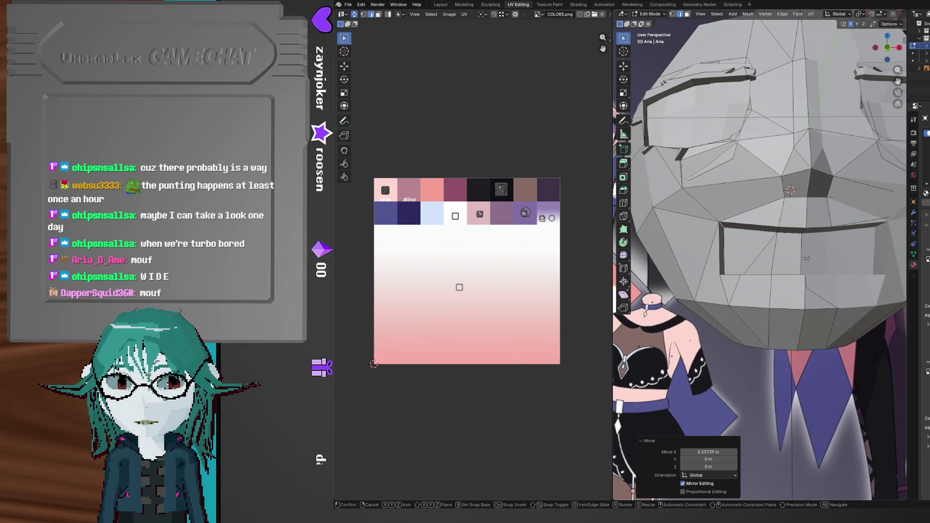
pyautogui.moveTo(805, 261)
pyautogui.mouseDown(button='middle')
pyautogui.moveTo(765, 266)
pyautogui.moveTo(793, 221)
pyautogui.mouseUp(button='middle')
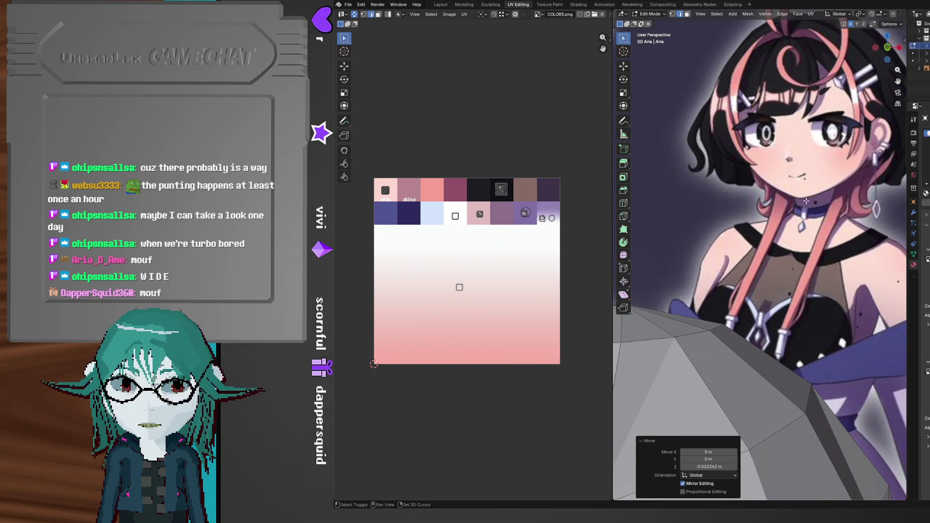
pyautogui.scroll(-6, 775, 291)
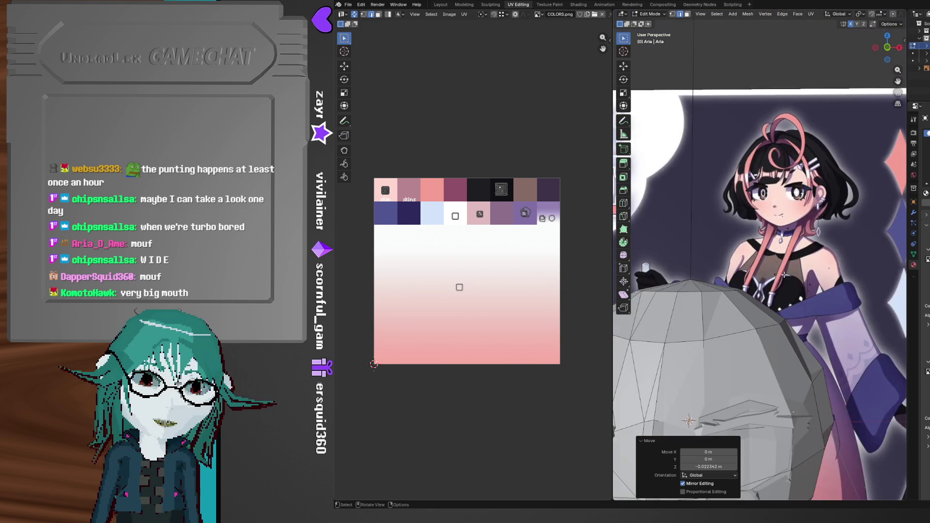
pyautogui.moveTo(767, 334)
pyautogui.keyDown('shift'); pyautogui.mouseDown(button='middle')
pyautogui.moveTo(756, 203)
pyautogui.moveTo(712, 248)
pyautogui.moveTo(775, 260)
pyautogui.moveTo(713, 260)
pyautogui.moveTo(743, 305)
pyautogui.mouseUp(button='middle'); pyautogui.keyUp('shift')
pyautogui.scroll(5, 755, 203)
pyautogui.press('g')
pyautogui.press('x')
pyautogui.click(780, 260)
pyautogui.scroll(-5, 709, 259)
pyautogui.press('g')
pyautogui.press('y')
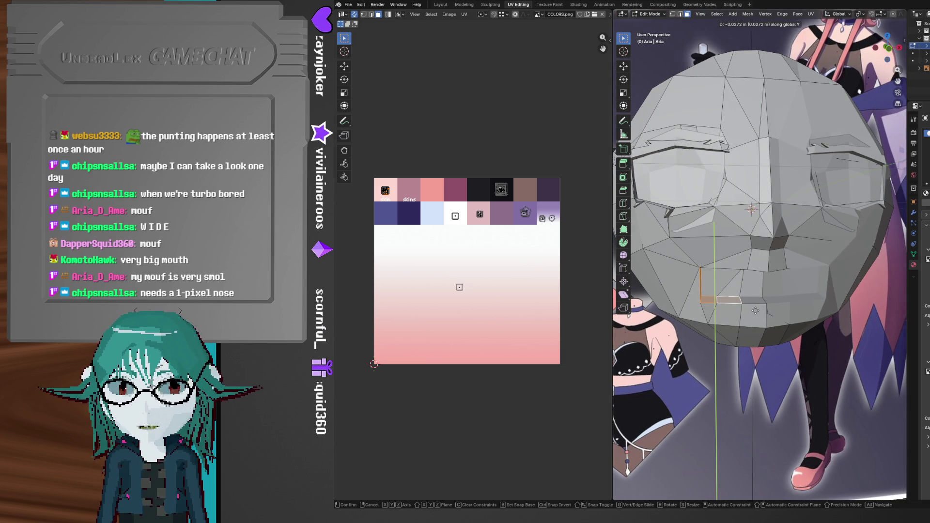
pyautogui.press('x')
pyautogui.click(768, 312)
pyautogui.moveTo(768, 312)
pyautogui.mouseDown(button='middle')
pyautogui.moveTo(822, 304)
pyautogui.moveTo(749, 266)
pyautogui.moveTo(737, 271)
pyautogui.moveTo(756, 332)
pyautogui.moveTo(752, 286)
pyautogui.mouseUp(button='middle')
pyautogui.press('g')
pyautogui.press('y')
pyautogui.click(828, 306)
pyautogui.moveTo(742, 274); pyautogui.dragTo(770, 279)
pyautogui.moveTo(770, 279); pyautogui.dragTo(775, 267, button='middle')
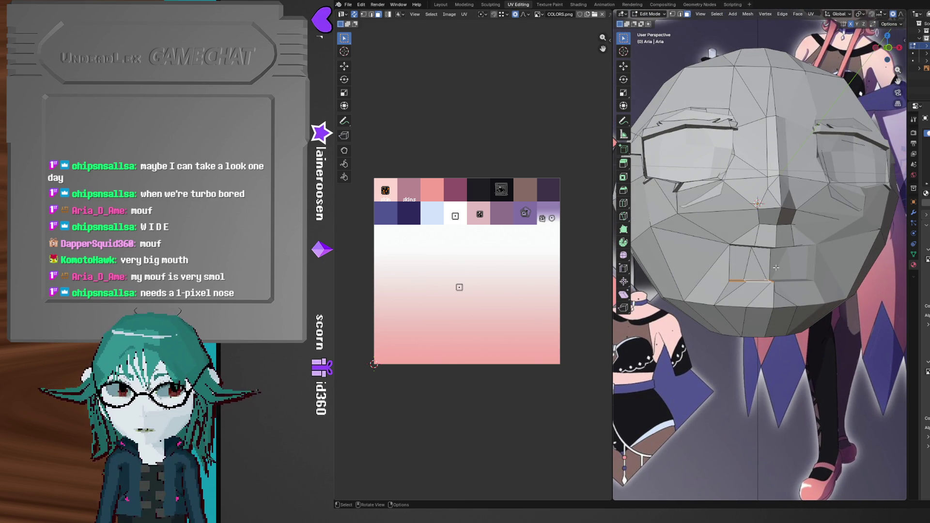
pyautogui.press('g')
pyautogui.press('z')
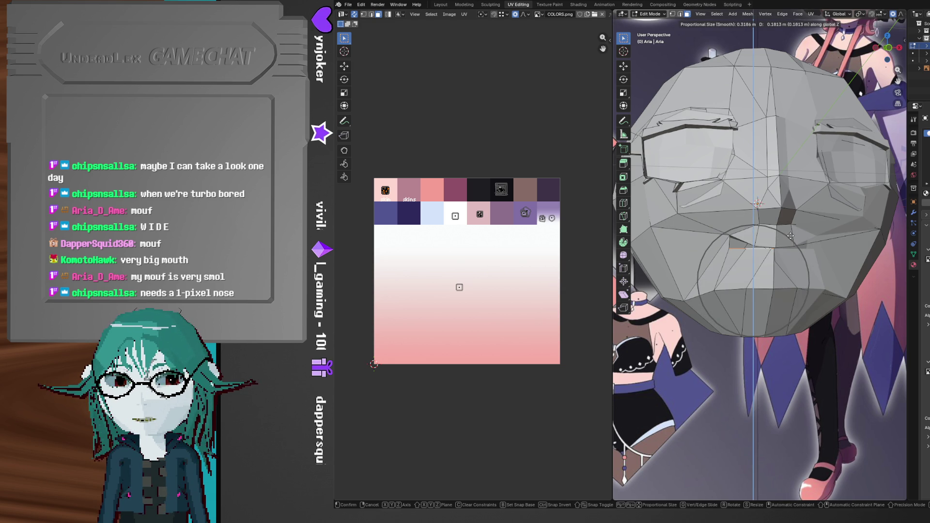
pyautogui.click(790, 236)
pyautogui.press('z')
pyautogui.click(790, 271)
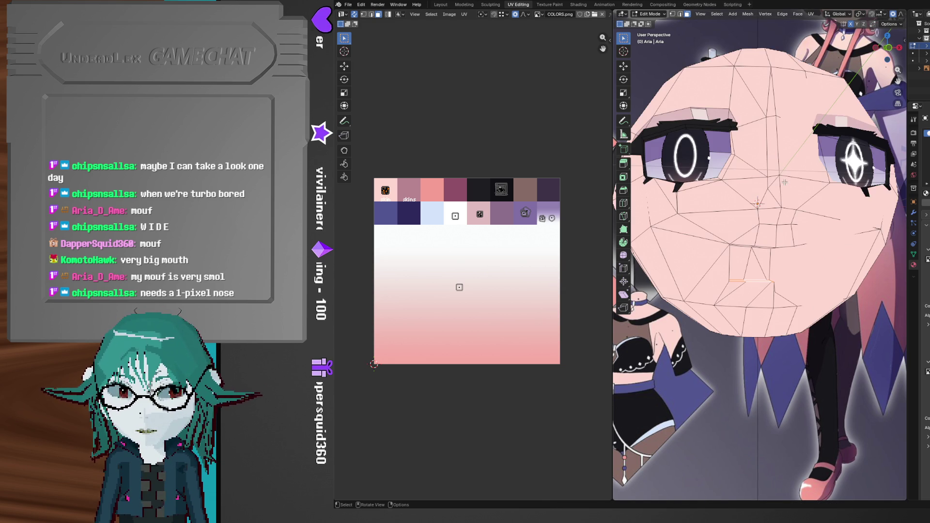
pyautogui.press('g')
pyautogui.press('z')
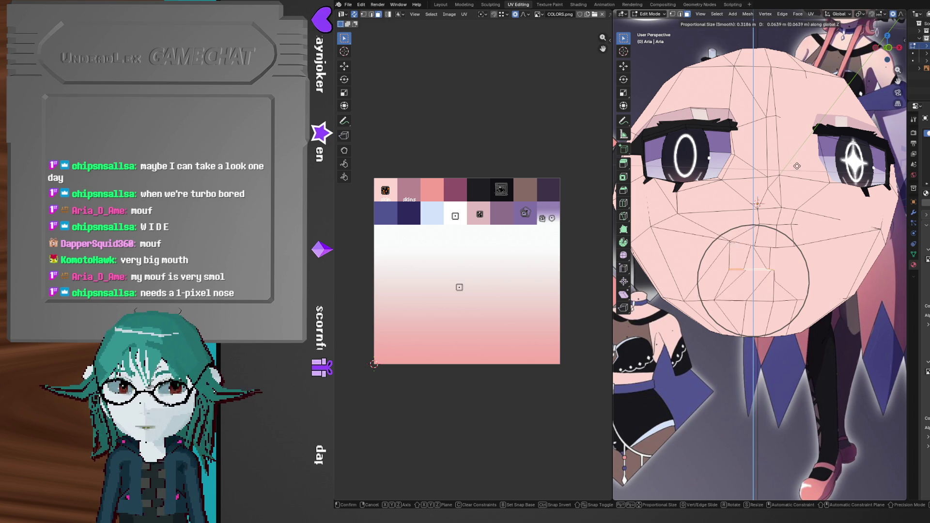
pyautogui.click(791, 147)
pyautogui.moveTo(791, 146)
pyautogui.mouseDown(button='middle')
pyautogui.moveTo(736, 218)
pyautogui.moveTo(771, 271)
pyautogui.moveTo(761, 304)
pyautogui.mouseUp(button='middle')
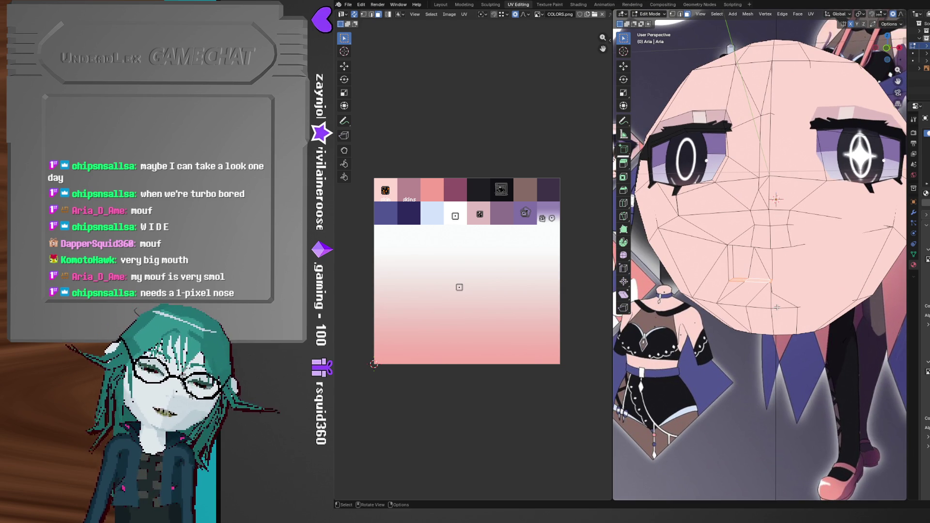
pyautogui.moveTo(778, 253)
pyautogui.mouseDown(button='middle')
pyautogui.moveTo(814, 296)
pyautogui.moveTo(725, 295)
pyautogui.moveTo(746, 295)
pyautogui.mouseUp(button='middle')
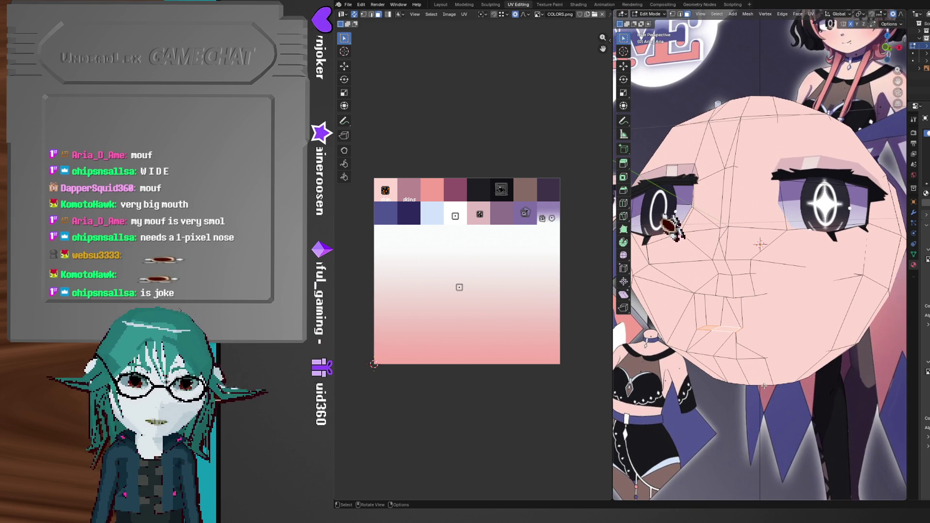
pyautogui.moveTo(778, 375); pyautogui.dragTo(775, 341, button='middle')
pyautogui.scroll(8, 781, 327)
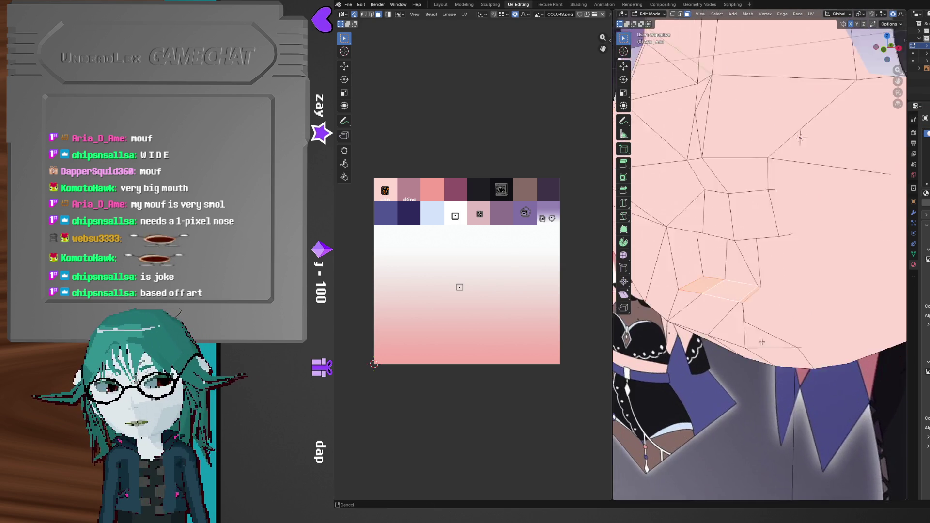
# - Snap to Front Orthographic view, then orbit and zoom in on the face from the side
pyautogui.press('ctrl')
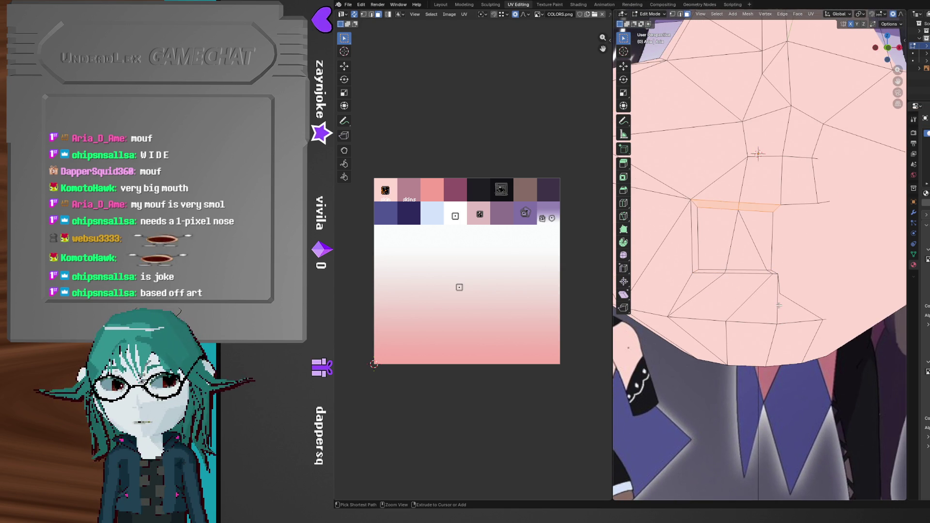
pyautogui.moveTo(779, 305); pyautogui.dragTo(766, 303, button='middle')
pyautogui.scroll(-6, 716, 343)
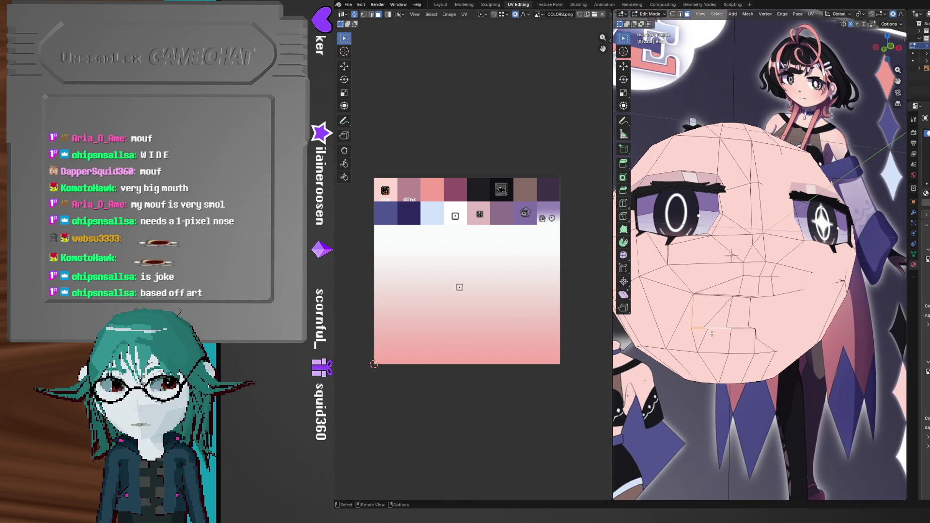
pyautogui.scroll(2, 715, 228)
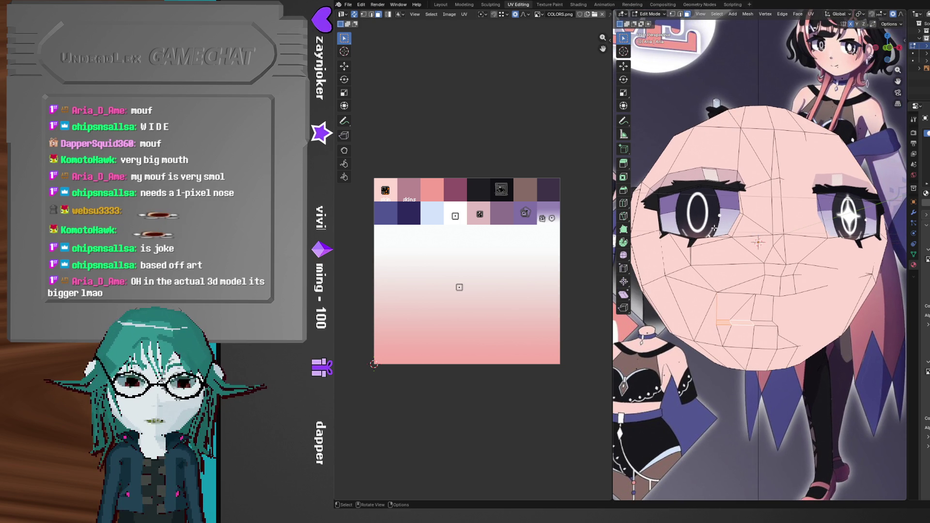
pyautogui.moveTo(715, 228)
pyautogui.mouseDown(button='middle')
pyautogui.moveTo(736, 271)
pyautogui.moveTo(727, 273)
pyautogui.mouseUp(button='middle')
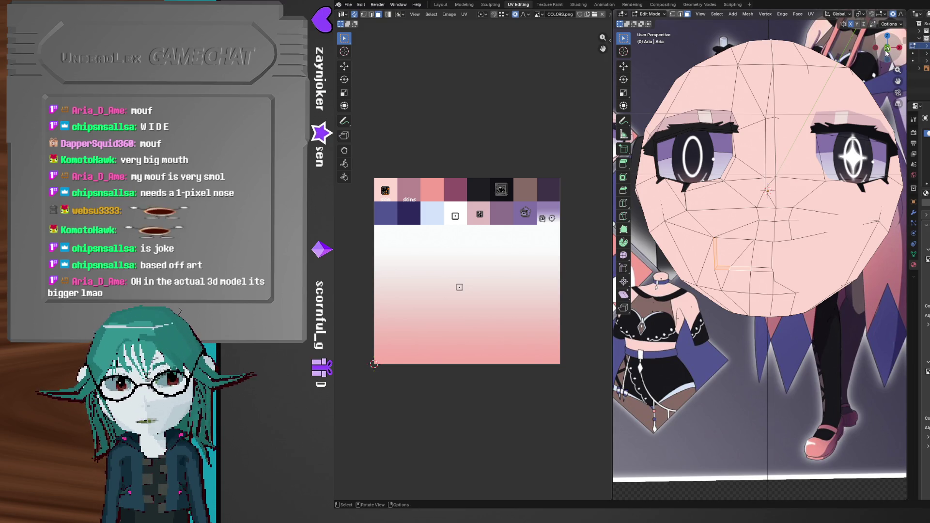
pyautogui.click(886, 50)
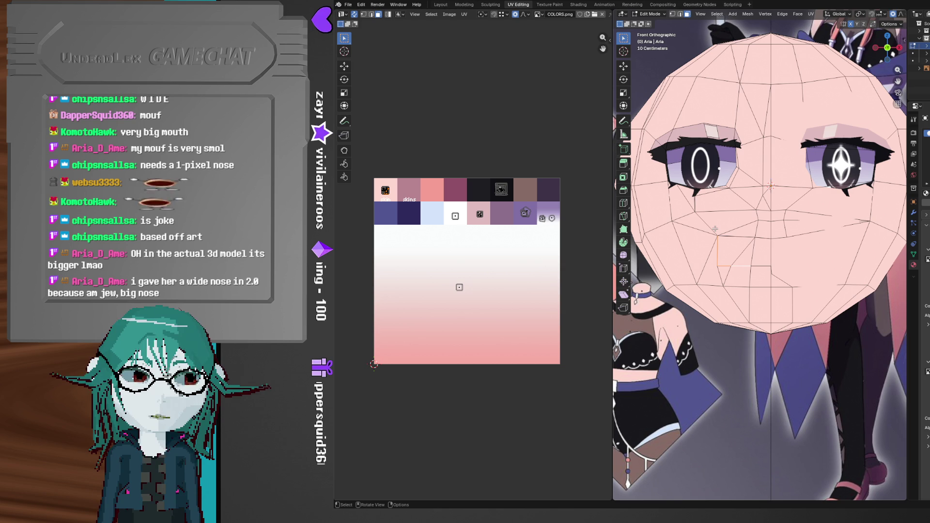
pyautogui.moveTo(746, 262)
pyautogui.mouseDown(button='middle')
pyautogui.moveTo(795, 259)
pyautogui.moveTo(731, 264)
pyautogui.mouseUp(button='middle')
pyautogui.moveTo(741, 227)
pyautogui.keyDown('shift'); pyautogui.mouseDown(button='middle')
pyautogui.moveTo(779, 328)
pyautogui.moveTo(779, 168)
pyautogui.mouseUp(button='middle'); pyautogui.keyUp('shift')
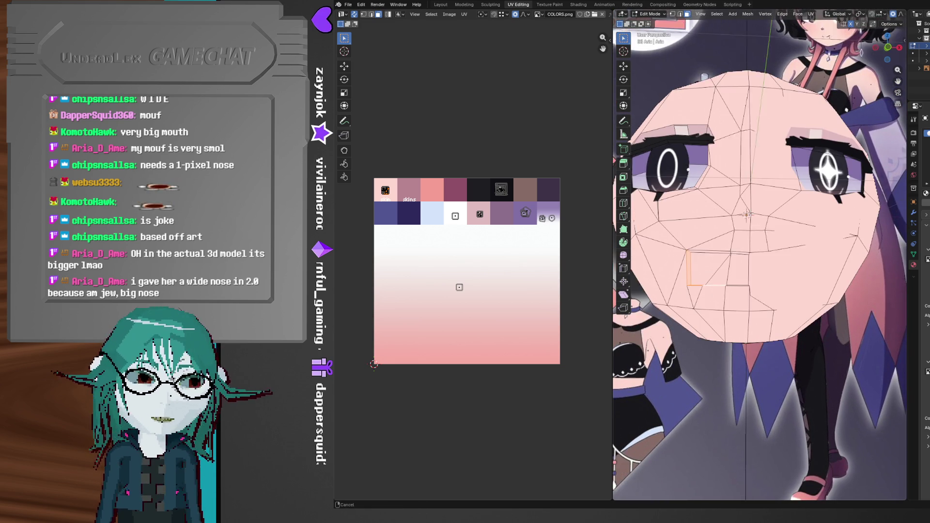
pyautogui.scroll(5, 743, 219)
pyautogui.moveTo(743, 220)
pyautogui.mouseDown(button='middle')
pyautogui.moveTo(780, 286)
pyautogui.moveTo(768, 255)
pyautogui.moveTo(746, 242)
pyautogui.mouseUp(button='middle')
# - Box-select the two mouth faces on Aria's face mesh
pyautogui.moveTo(754, 227); pyautogui.dragTo(703, 213)
pyautogui.moveTo(702, 213)
pyautogui.mouseDown(button='middle')
pyautogui.moveTo(735, 239)
pyautogui.moveTo(732, 257)
pyautogui.moveTo(787, 453)
pyautogui.mouseUp(button='middle')
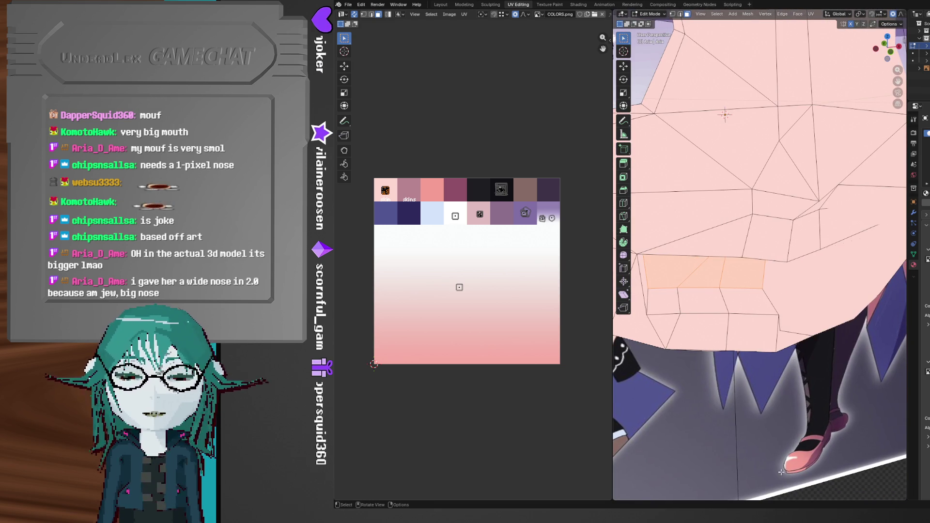
pyautogui.moveTo(707, 517)
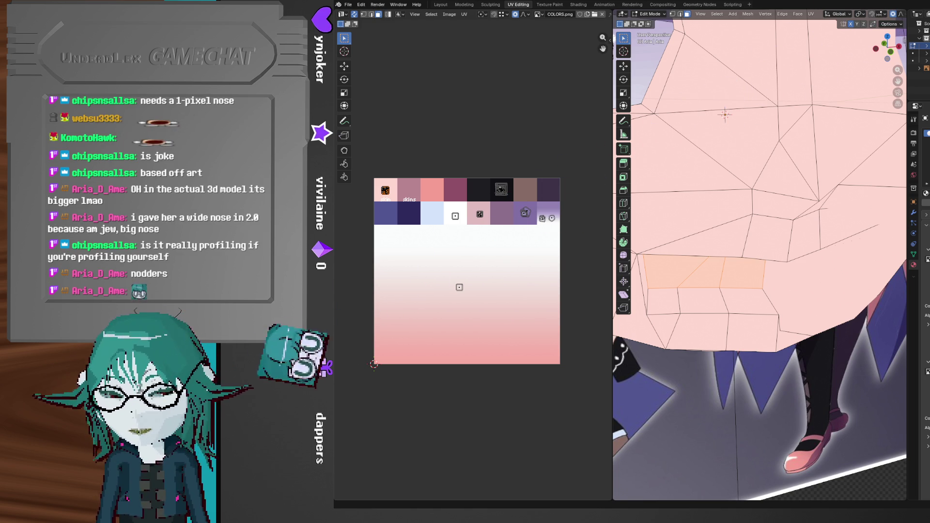
pyautogui.moveTo(675, 519)
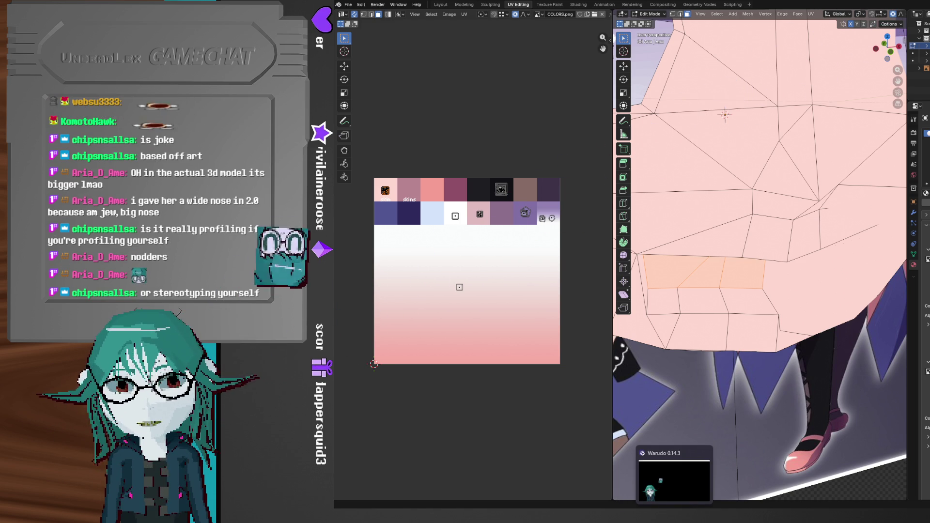
# - Make Testing Camera Warudo's main camera, then orbit Blender's view toward the mouth faces
pyautogui.click(675, 480)
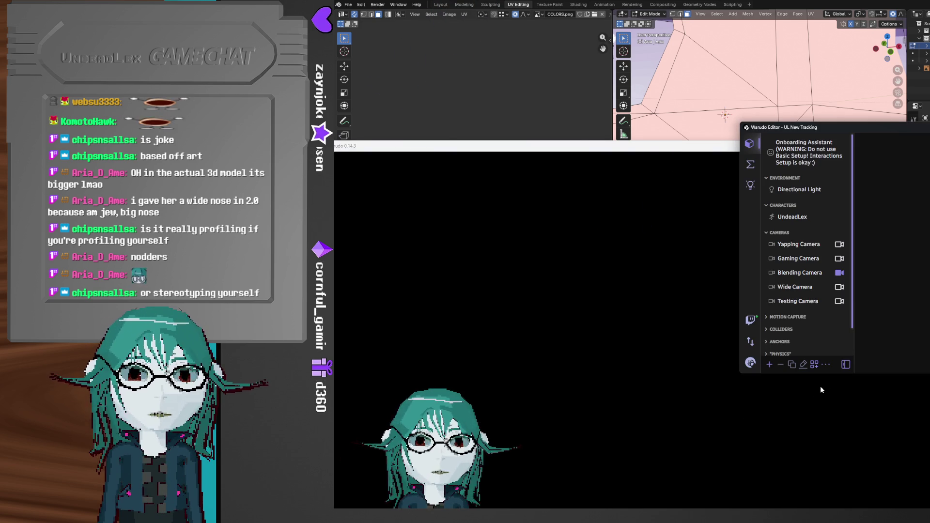
pyautogui.click(839, 302)
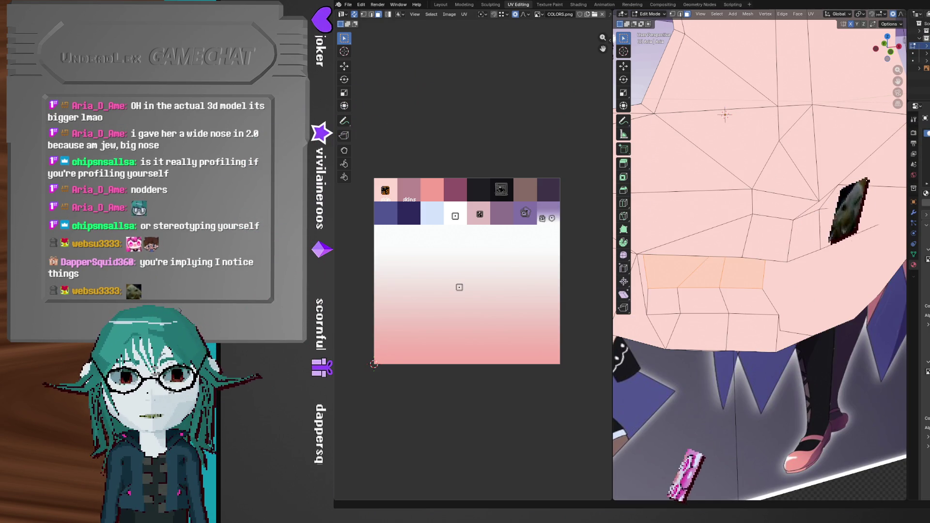
pyautogui.moveTo(746, 271); pyautogui.dragTo(763, 294, button='middle')
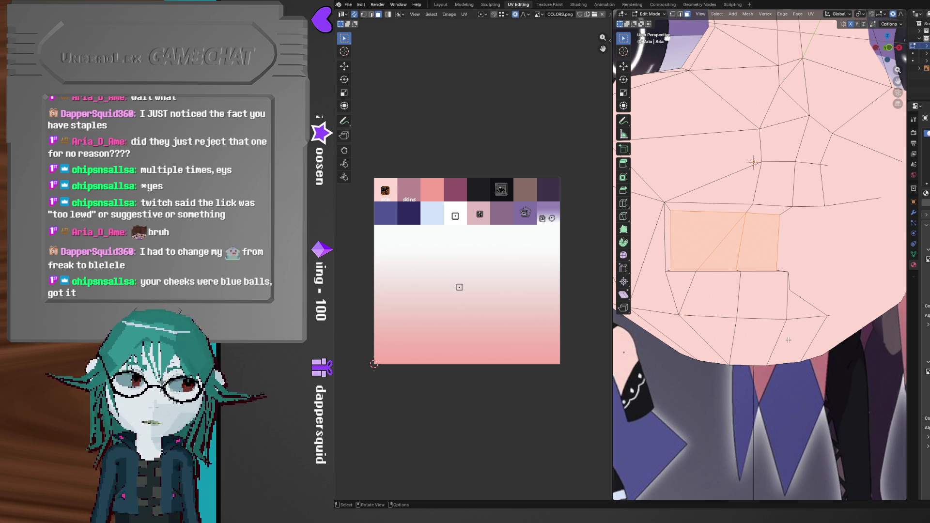
# - Merge the picked mouth vertices At Last
pyautogui.moveTo(773, 377)
pyautogui.mouseDown(button='middle')
pyautogui.moveTo(780, 386)
pyautogui.moveTo(737, 388)
pyautogui.moveTo(781, 384)
pyautogui.mouseUp(button='middle')
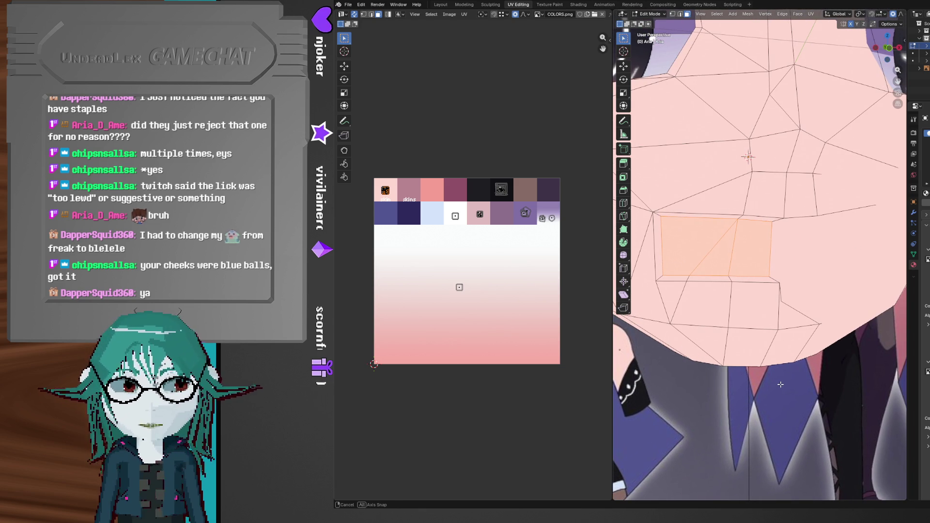
pyautogui.click(788, 306)
pyautogui.moveTo(788, 306); pyautogui.dragTo(793, 310, button='middle')
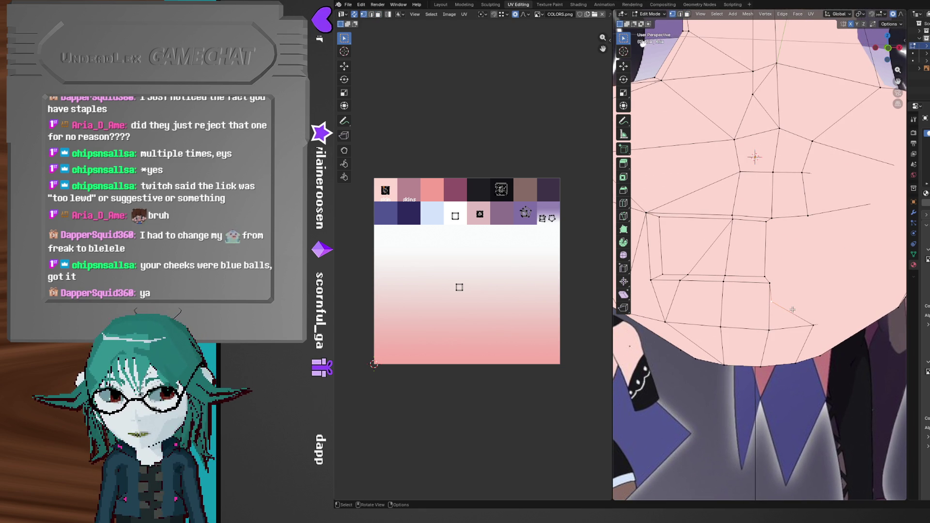
pyautogui.press('m')
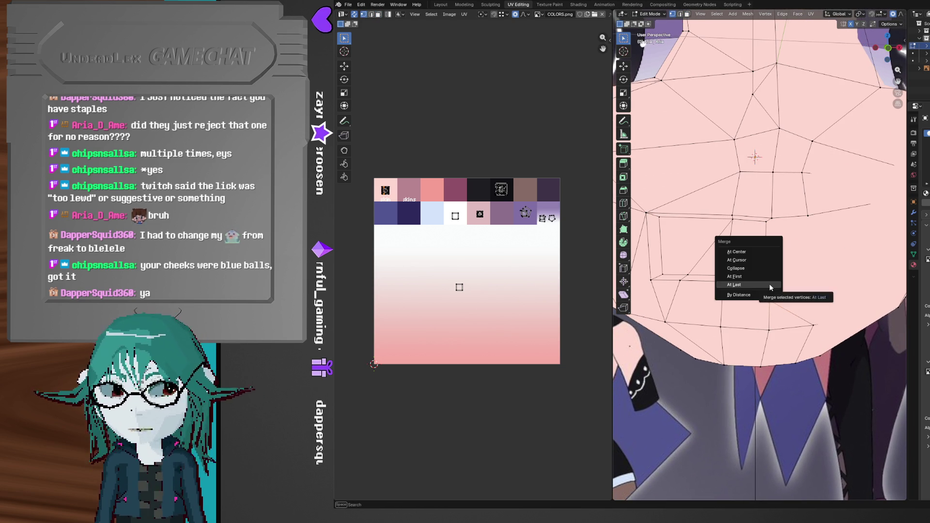
pyautogui.click(770, 286)
pyautogui.moveTo(770, 286)
pyautogui.mouseDown(button='middle')
pyautogui.moveTo(764, 370)
pyautogui.moveTo(778, 296)
pyautogui.moveTo(736, 297)
pyautogui.moveTo(749, 292)
pyautogui.mouseUp(button='middle')
# - Zoom out and back in to check the merged mouth against the reference image
pyautogui.scroll(-5, 752, 292)
pyautogui.moveTo(716, 327)
pyautogui.keyDown('shift'); pyautogui.mouseDown(button='middle')
pyautogui.moveTo(717, 297)
pyautogui.moveTo(852, 286)
pyautogui.moveTo(737, 394)
pyautogui.moveTo(787, 285)
pyautogui.moveTo(789, 330)
pyautogui.moveTo(774, 314)
pyautogui.mouseUp(button='middle'); pyautogui.keyUp('shift')
pyautogui.scroll(4, 737, 394)
pyautogui.scroll(3, 756, 348)
pyautogui.scroll(-5, 794, 274)
pyautogui.scroll(4, 789, 330)
pyautogui.scroll(3, 789, 330)
pyautogui.scroll(2, 789, 330)
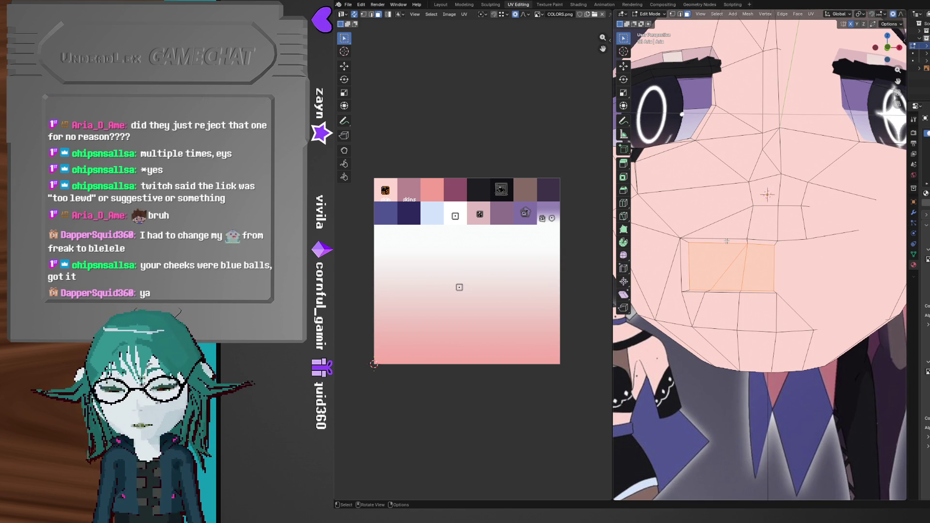
# - In edge mode, flatten the mouth edge loop along Z with proportional editing
pyautogui.press('2')
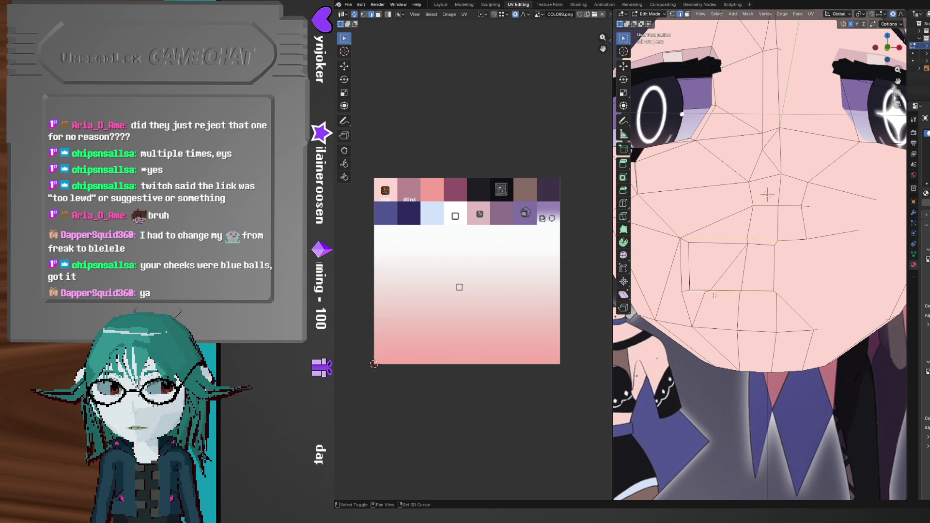
pyautogui.press('s')
pyautogui.press('z')
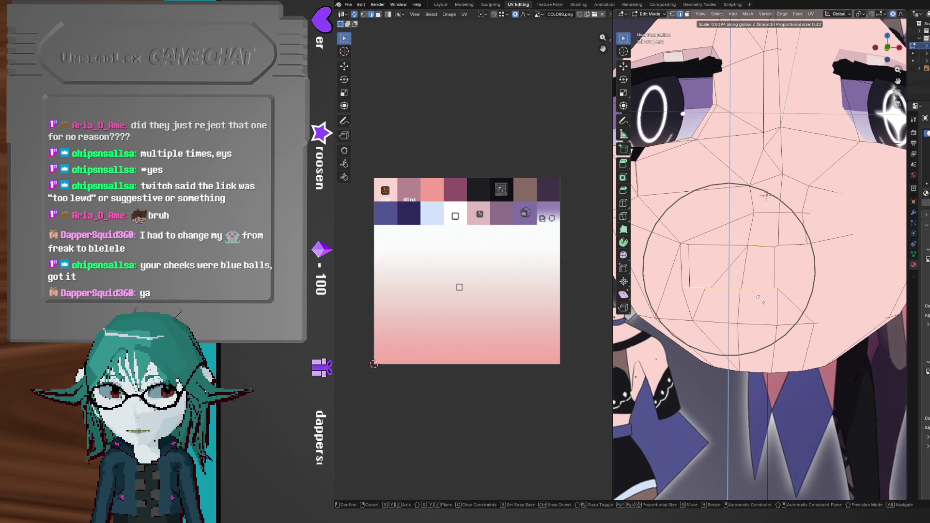
pyautogui.scroll(12, 761, 299)
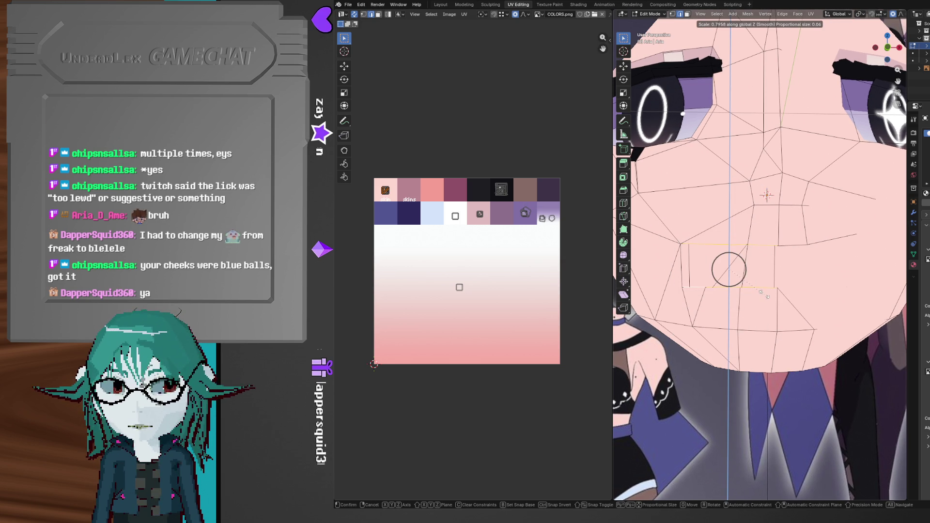
pyautogui.click(743, 269)
# - Lift the mouth edges about 0.035 m on Z with smooth proportional falloff
pyautogui.press('g')
pyautogui.press('z')
pyautogui.click(776, 285)
pyautogui.moveTo(752, 298); pyautogui.dragTo(762, 302, button='middle')
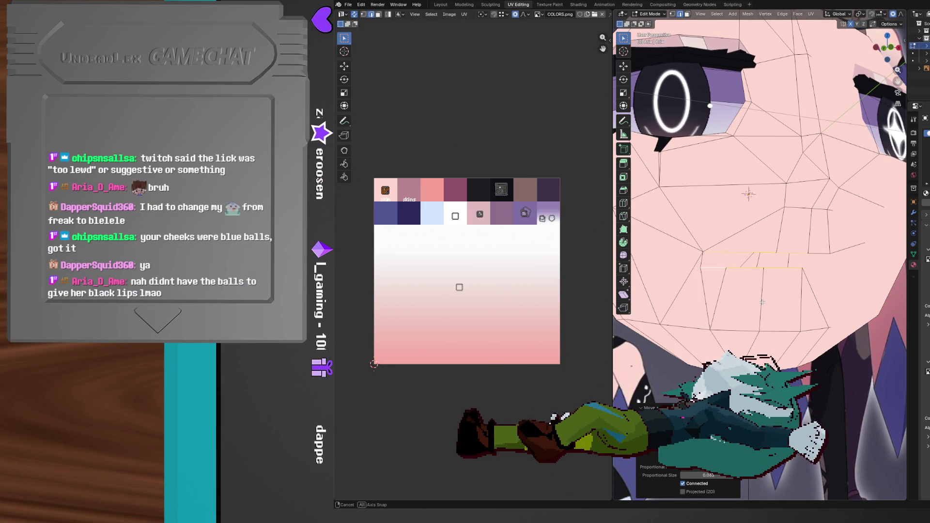
pyautogui.moveTo(762, 301); pyautogui.dragTo(761, 302, button='middle')
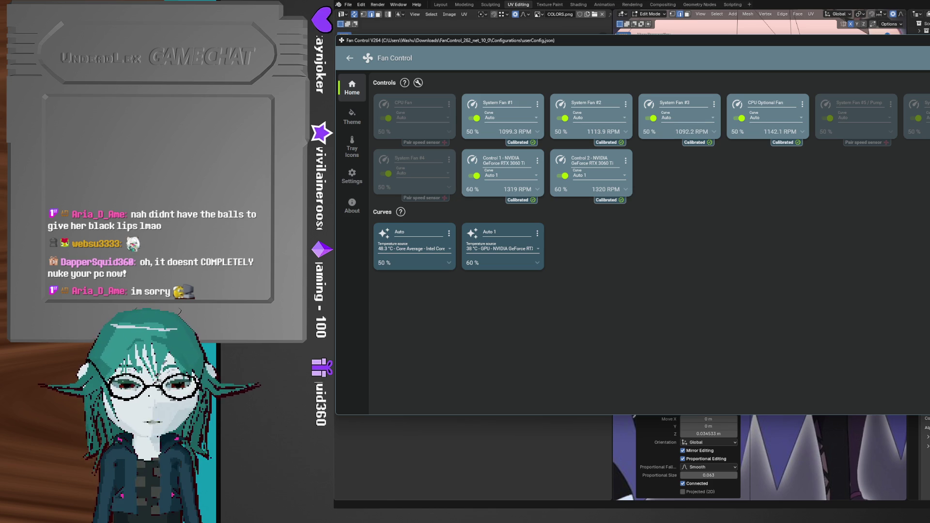
pyautogui.hotkey('alt', 'Tab')
pyautogui.moveTo(822, 336); pyautogui.dragTo(781, 353, button='middle')
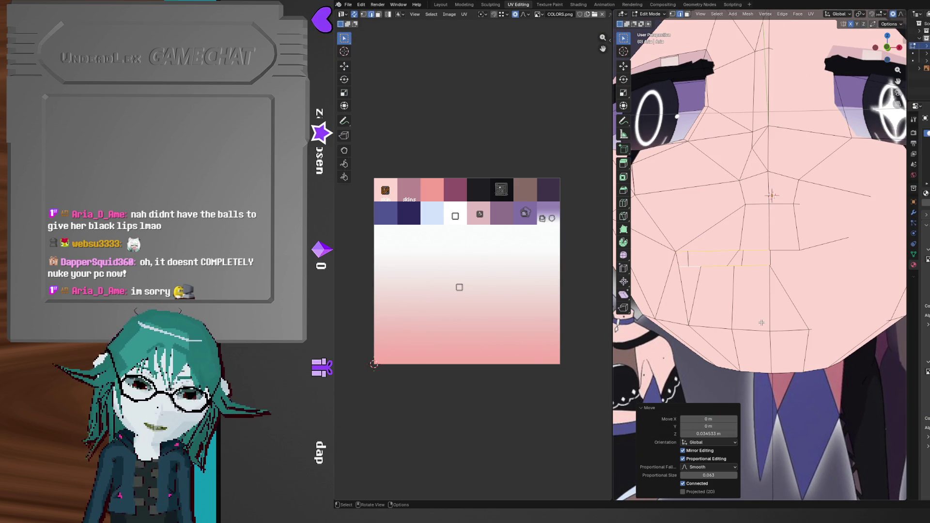
pyautogui.moveTo(743, 290)
pyautogui.keyDown('shift'); pyautogui.mouseDown(button='middle')
pyautogui.moveTo(748, 319)
pyautogui.moveTo(770, 308)
pyautogui.mouseUp(button='middle'); pyautogui.keyUp('shift')
# - Select the mouth edge loop and move it back about −0.058 m along Y
pyautogui.scroll(2, 769, 308)
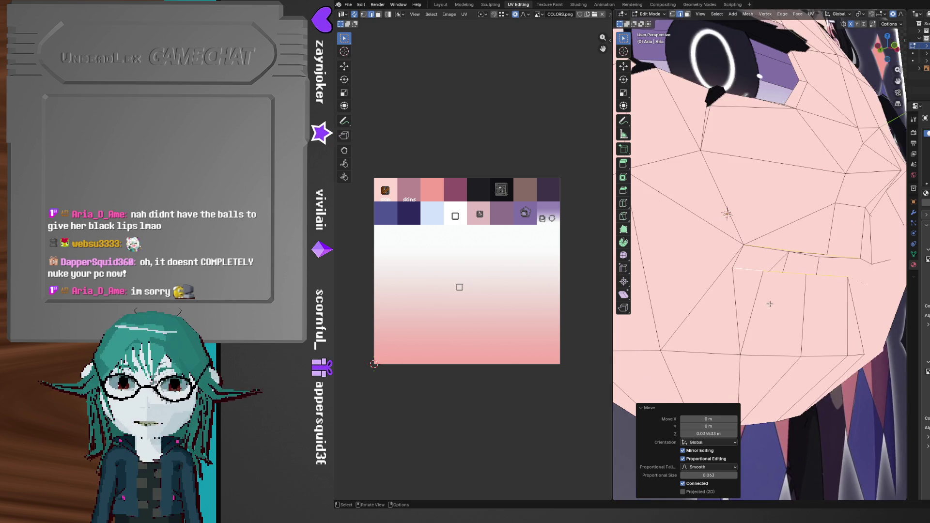
pyautogui.keyDown('shift'); pyautogui.click(782, 281); pyautogui.keyUp('shift')
pyautogui.moveTo(821, 281)
pyautogui.mouseDown(button='middle')
pyautogui.moveTo(841, 294)
pyautogui.moveTo(797, 267)
pyautogui.mouseUp(button='middle')
pyautogui.press('g')
pyautogui.press('y')
pyautogui.click(864, 307)
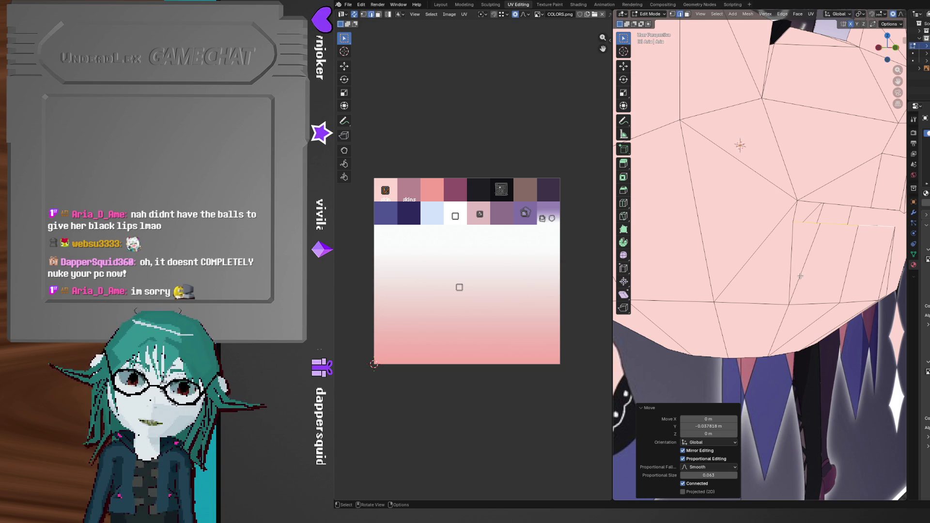
pyautogui.moveTo(800, 276); pyautogui.dragTo(775, 252, button='middle')
pyautogui.click(743, 224)
pyautogui.moveTo(744, 223); pyautogui.dragTo(745, 236, button='middle')
pyautogui.press('k')
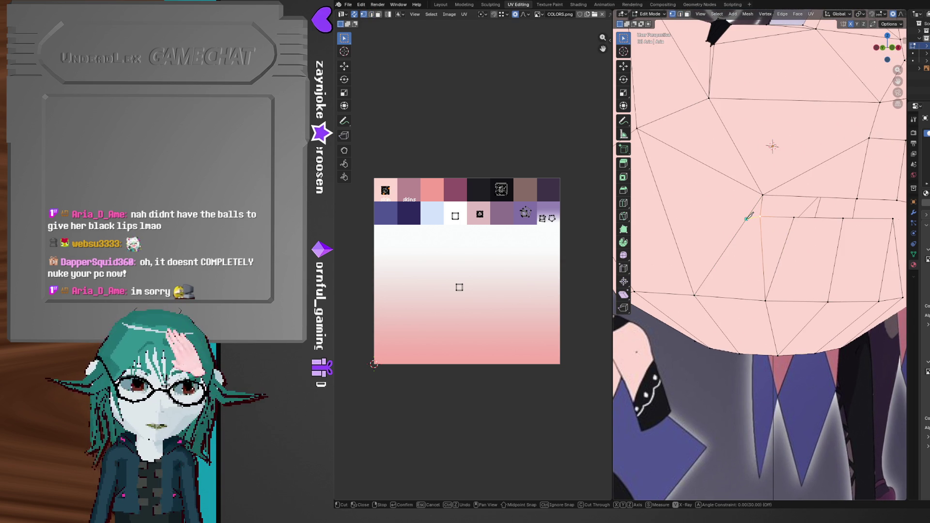
pyautogui.press('Escape')
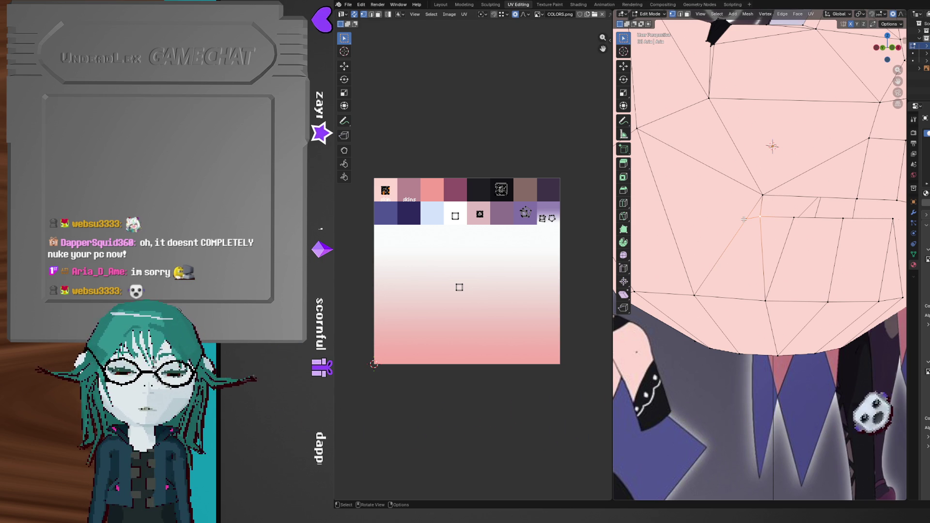
pyautogui.moveTo(755, 224)
pyautogui.mouseDown(button='middle')
pyautogui.moveTo(763, 230)
pyautogui.moveTo(734, 235)
pyautogui.mouseUp(button='middle')
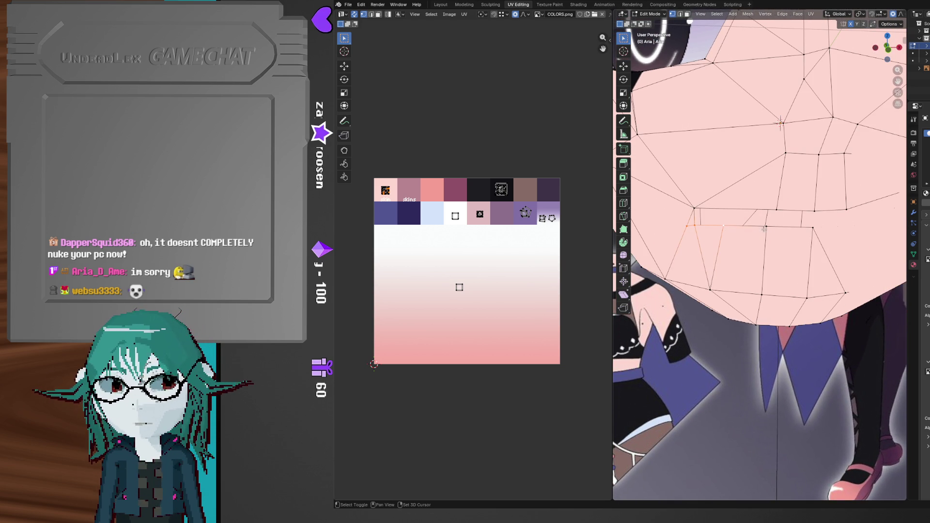
pyautogui.moveTo(804, 231)
pyautogui.mouseDown(button='middle')
pyautogui.moveTo(826, 251)
pyautogui.moveTo(740, 256)
pyautogui.moveTo(726, 231)
pyautogui.mouseUp(button='middle')
# - Select the mouth edge row and scale it along Z to spread the lips apart
pyautogui.press('2')
pyautogui.keyDown('ctrl'); pyautogui.click(726, 231); pyautogui.keyUp('ctrl')
pyautogui.press('s')
pyautogui.press('z')
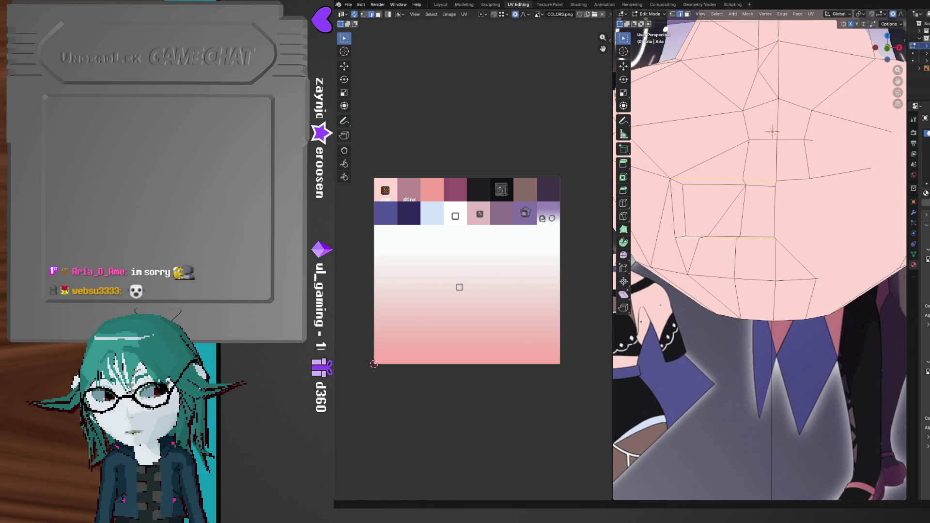
pyautogui.hotkey('alt', 'Tab')
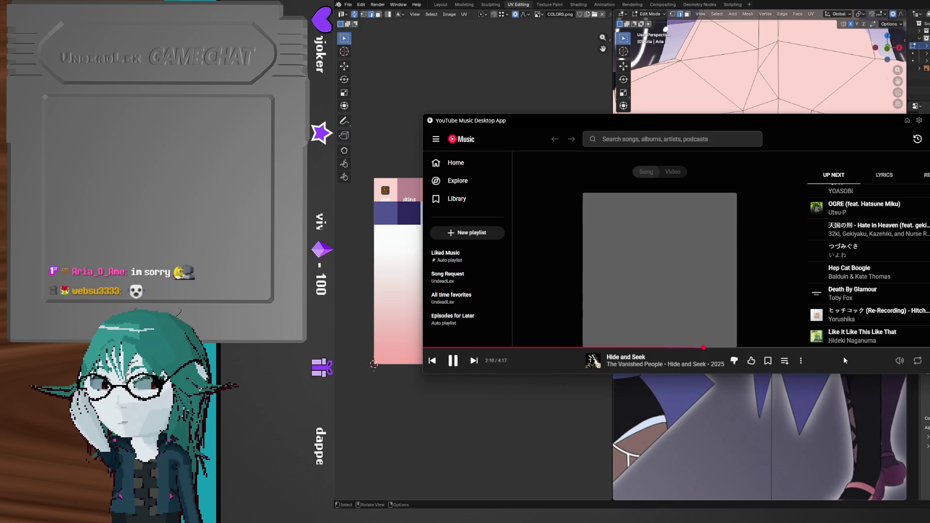
pyautogui.hotkey('alt', 'Tab')
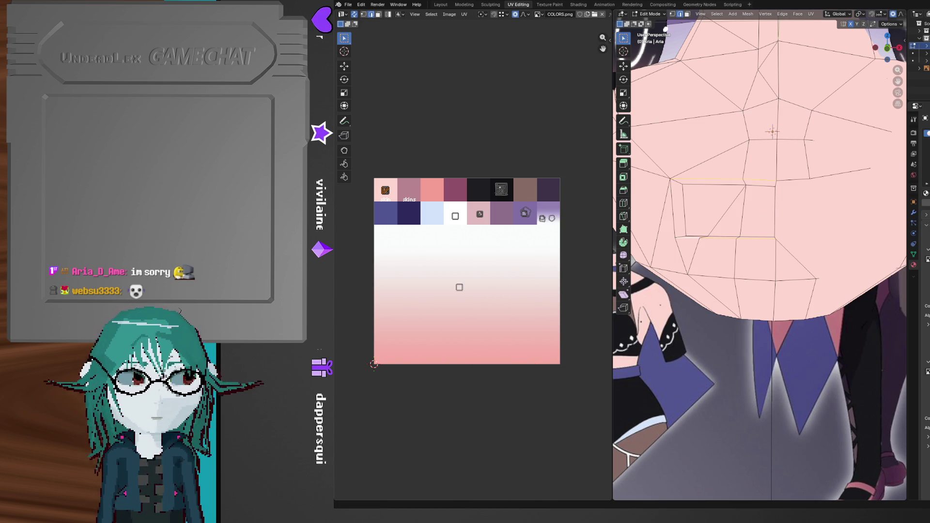
pyautogui.moveTo(749, 275)
pyautogui.mouseDown(button='middle')
pyautogui.moveTo(779, 258)
pyautogui.moveTo(730, 217)
pyautogui.mouseUp(button='middle')
# - Loop-cut a new edge loop inside the mouth cavity, slid to 0.78
pyautogui.hotkey('ctrl', 'r')
pyautogui.click(728, 217)
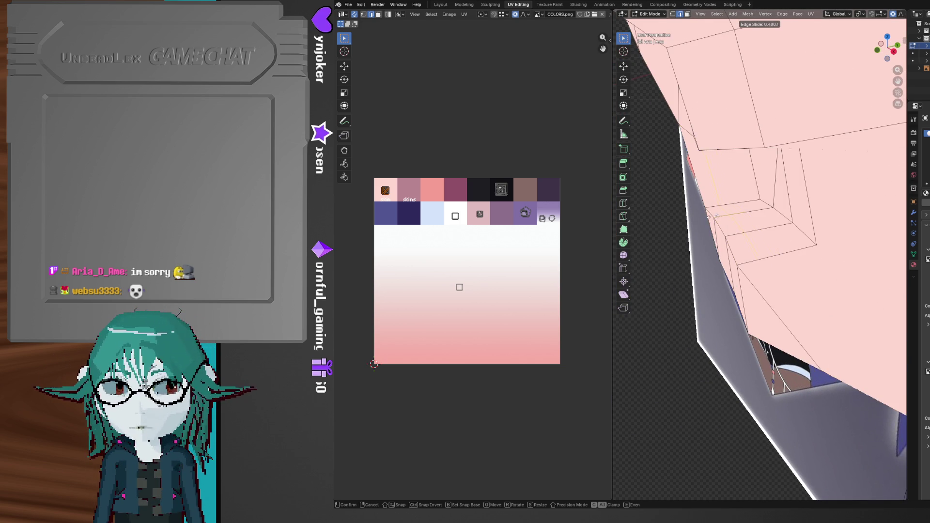
pyautogui.click(702, 217)
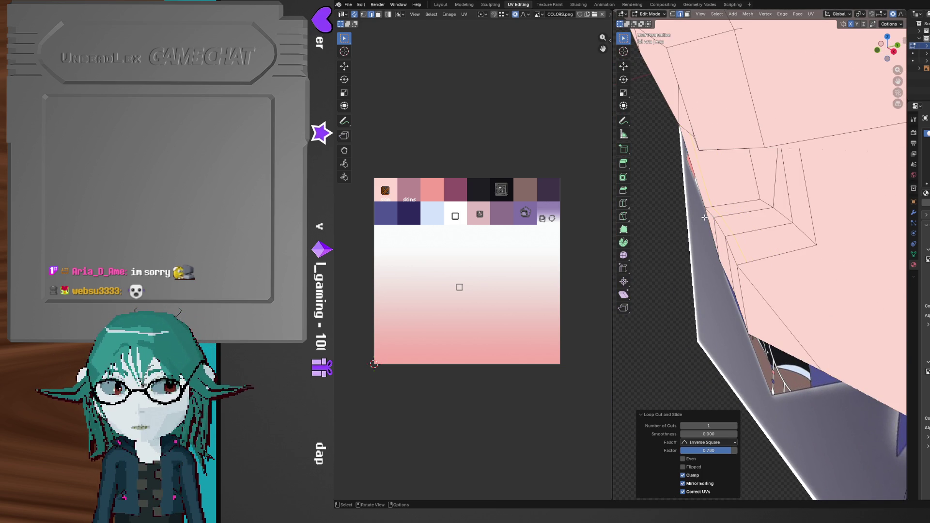
pyautogui.scroll(3, 669, 229)
pyautogui.moveTo(702, 232)
pyautogui.mouseDown(button='middle')
pyautogui.moveTo(733, 244)
pyautogui.moveTo(766, 230)
pyautogui.moveTo(748, 249)
pyautogui.mouseUp(button='middle')
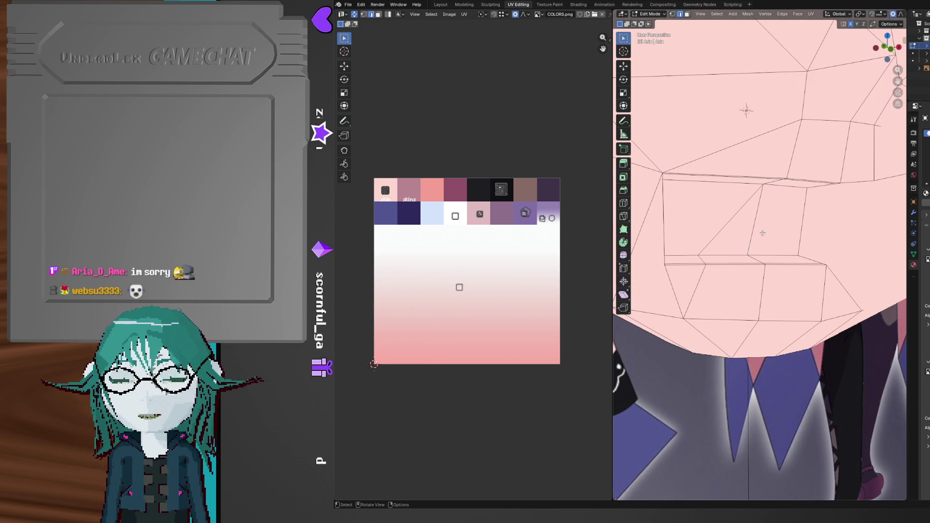
pyautogui.moveTo(762, 233); pyautogui.dragTo(721, 234, button='middle')
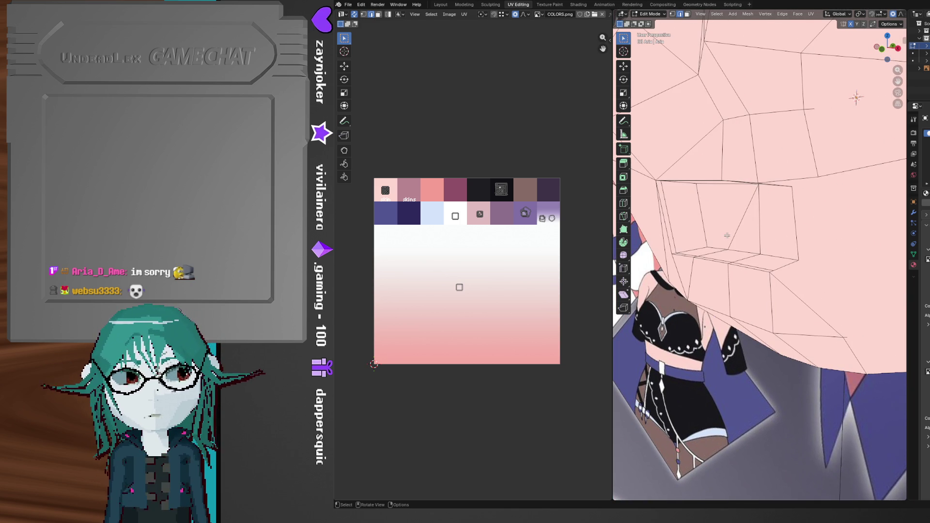
pyautogui.moveTo(726, 235)
pyautogui.mouseDown(button='middle')
pyautogui.moveTo(770, 235)
pyautogui.moveTo(747, 268)
pyautogui.moveTo(683, 268)
pyautogui.moveTo(716, 250)
pyautogui.moveTo(744, 260)
pyautogui.mouseUp(button='middle')
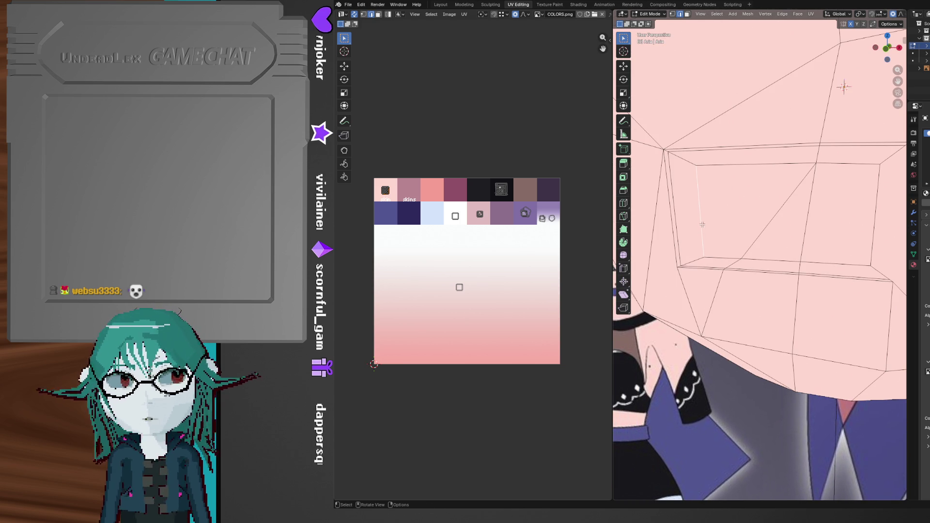
# - Move the mouth edges along X, then undo the sideways move
pyautogui.press('g')
pyautogui.press('x')
pyautogui.click(766, 228)
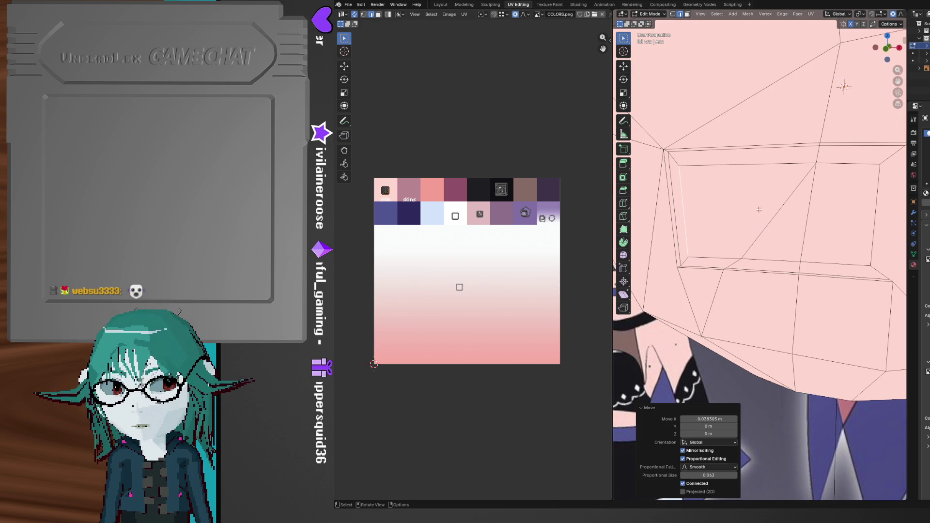
pyautogui.hotkey('ctrl', 'z')
# - Select a lip edge and raise it along Z with proportional editing
pyautogui.keyDown('shift'); pyautogui.click(850, 166); pyautogui.keyUp('shift')
pyautogui.moveTo(850, 166); pyautogui.dragTo(801, 242, button='middle')
pyautogui.press('g')
pyautogui.press('z')
pyautogui.click(799, 229)
# - Raise another lip edge about 0.025 m on Z, then view the mouth from the front
pyautogui.click(726, 262)
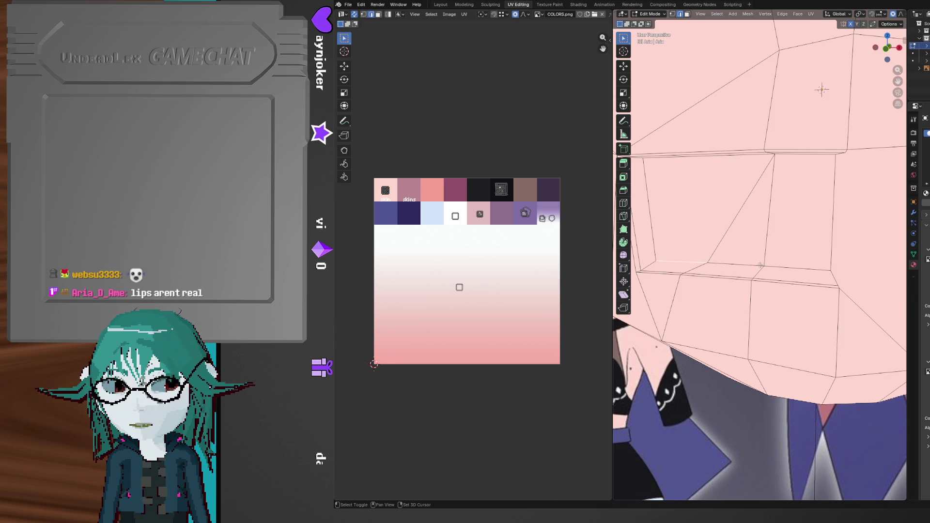
pyautogui.moveTo(792, 263)
pyautogui.mouseDown(button='middle')
pyautogui.moveTo(799, 271)
pyautogui.moveTo(767, 280)
pyautogui.mouseUp(button='middle')
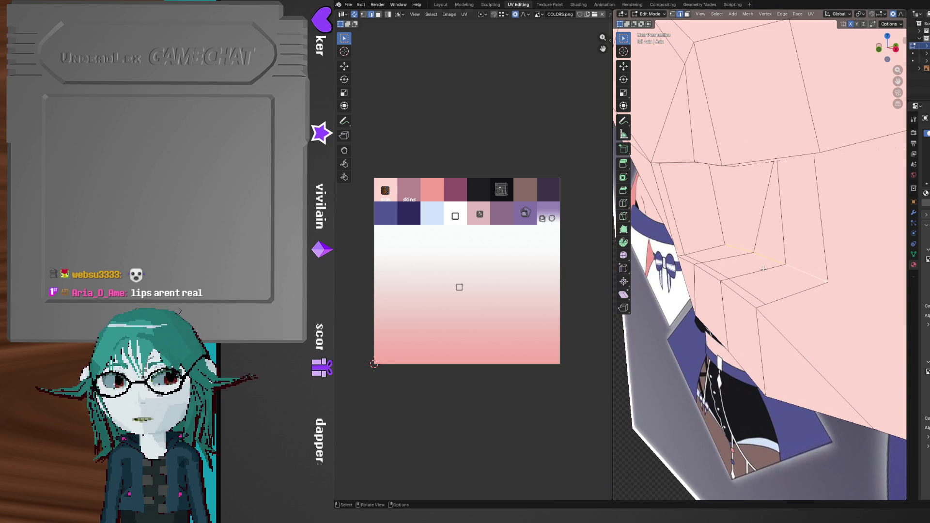
pyautogui.press('g')
pyautogui.press('z')
pyautogui.click(764, 282)
pyautogui.click(727, 253)
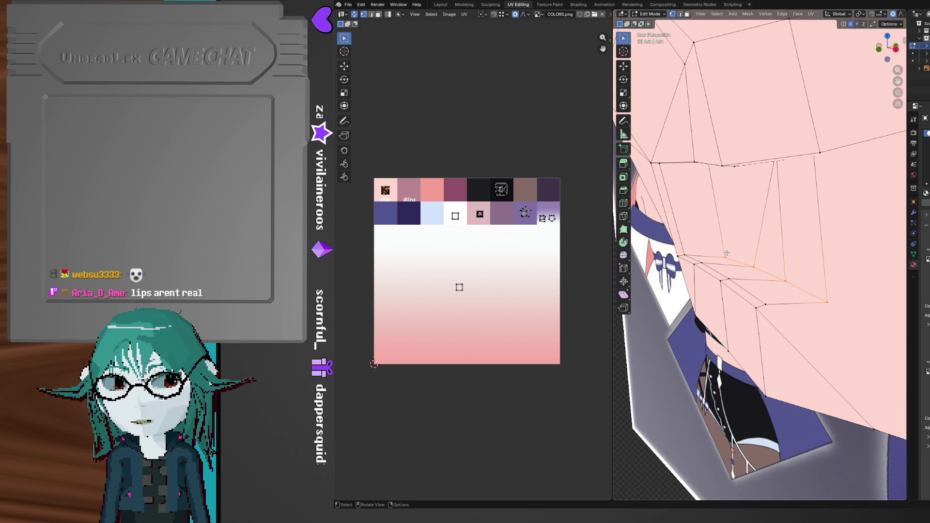
pyautogui.moveTo(763, 254); pyautogui.dragTo(805, 244, button='middle')
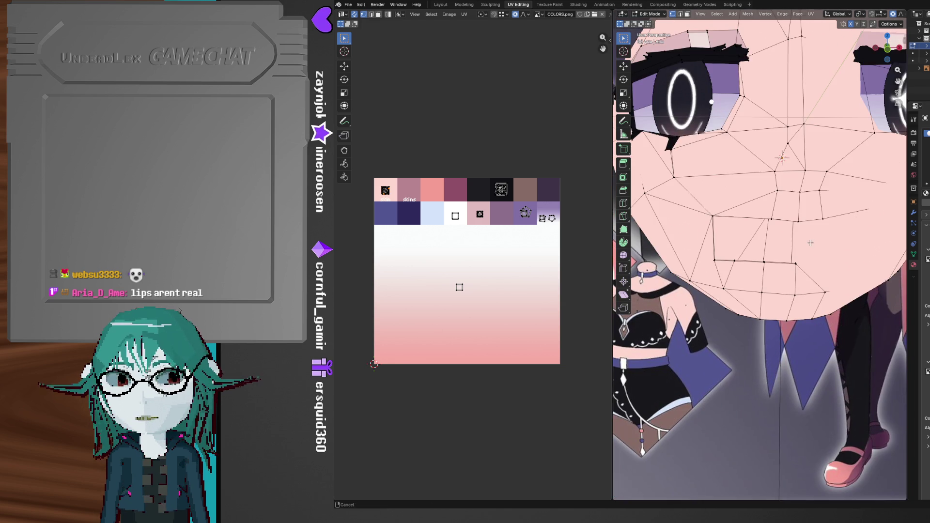
pyautogui.scroll(2, 804, 244)
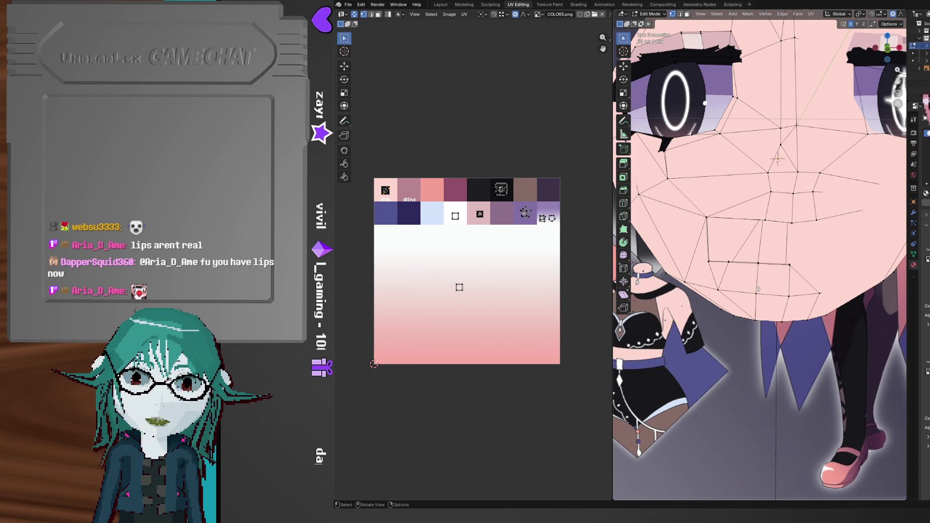
# - Orbit between the front view and angled views to inspect the mouth edges
pyautogui.scroll(5, 716, 308)
pyautogui.moveTo(716, 308); pyautogui.dragTo(712, 295, button='middle')
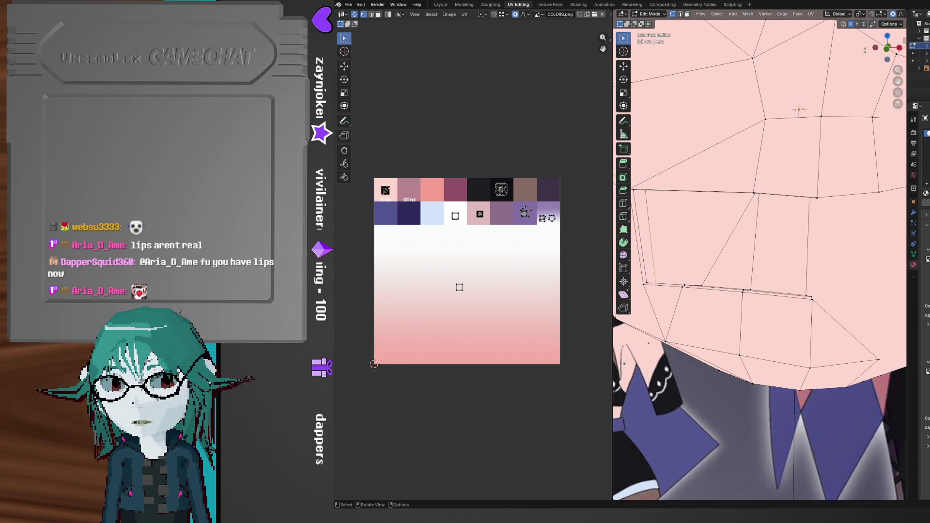
pyautogui.click(888, 54)
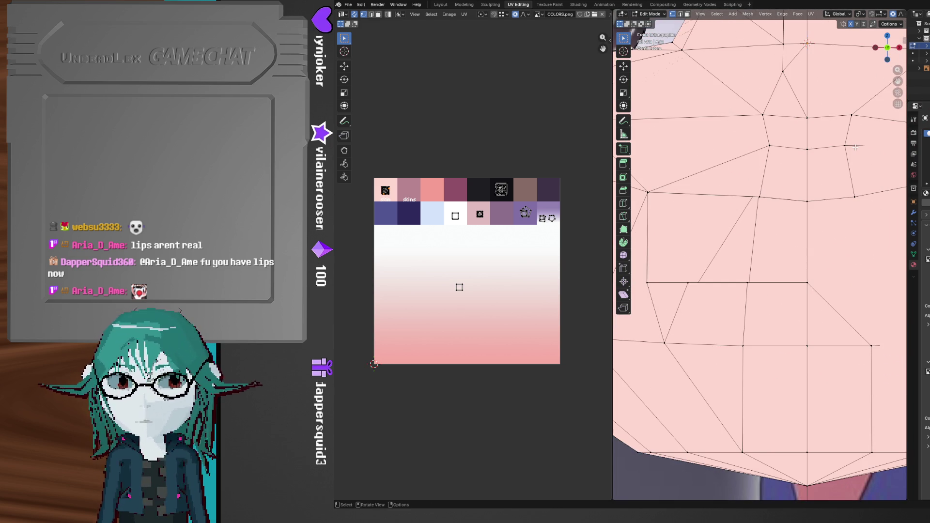
pyautogui.moveTo(828, 208); pyautogui.dragTo(781, 341, button='middle')
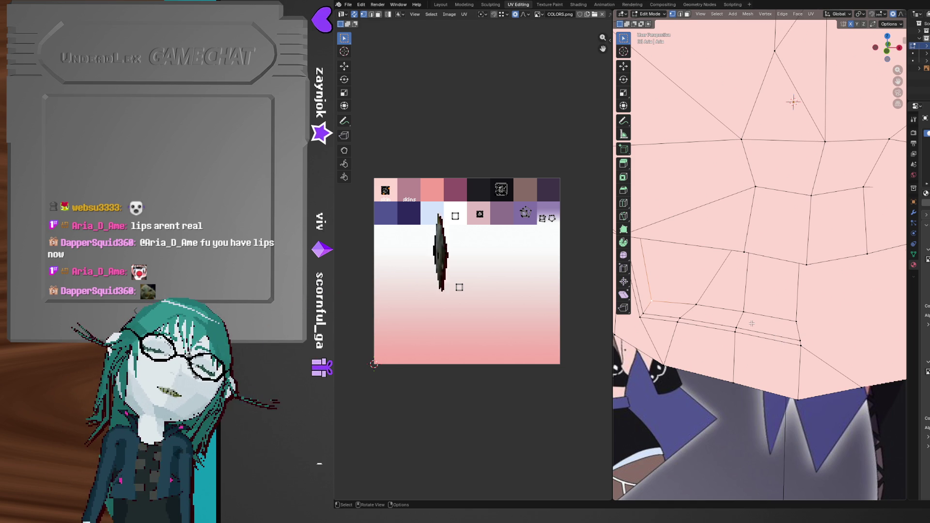
pyautogui.scroll(2, 743, 328)
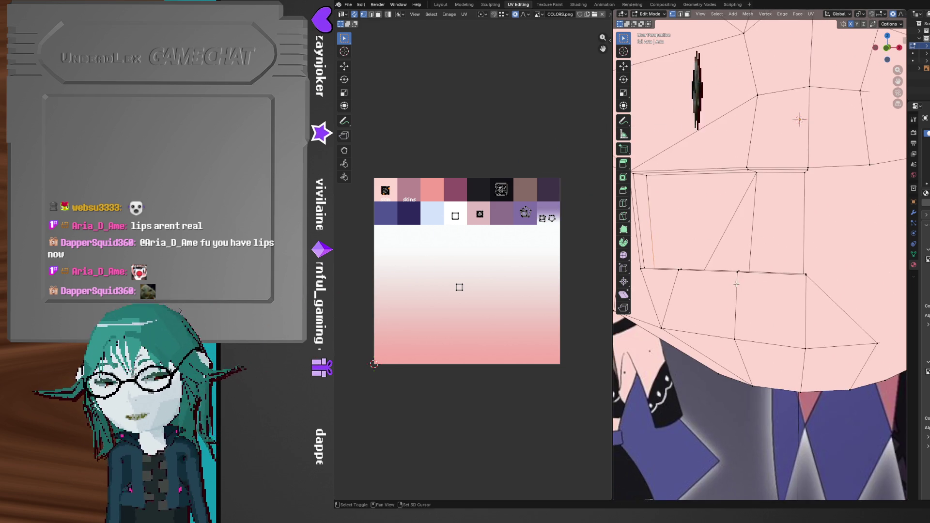
pyautogui.keyDown('shift'); pyautogui.scroll(-3, 741, 272); pyautogui.keyUp('shift')
pyautogui.moveTo(741, 272); pyautogui.dragTo(768, 267, button='middle')
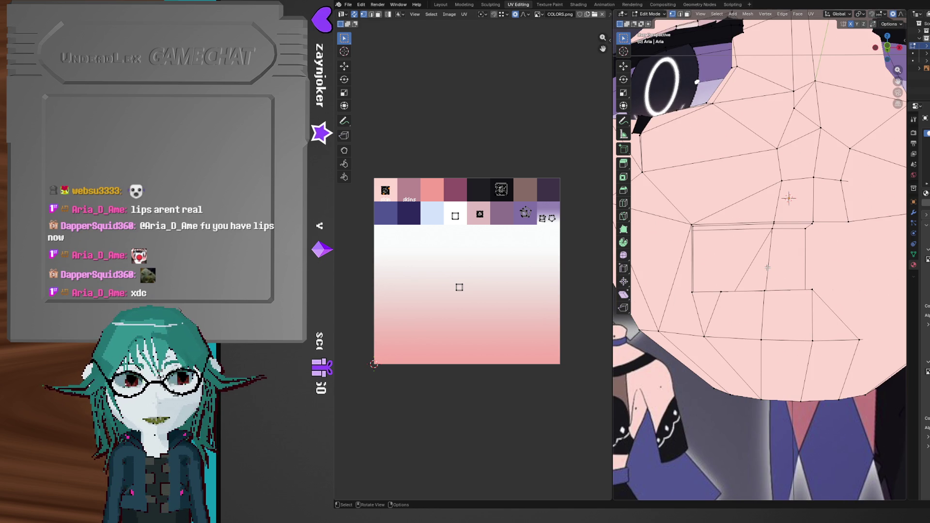
pyautogui.moveTo(767, 267); pyautogui.dragTo(745, 258, button='middle')
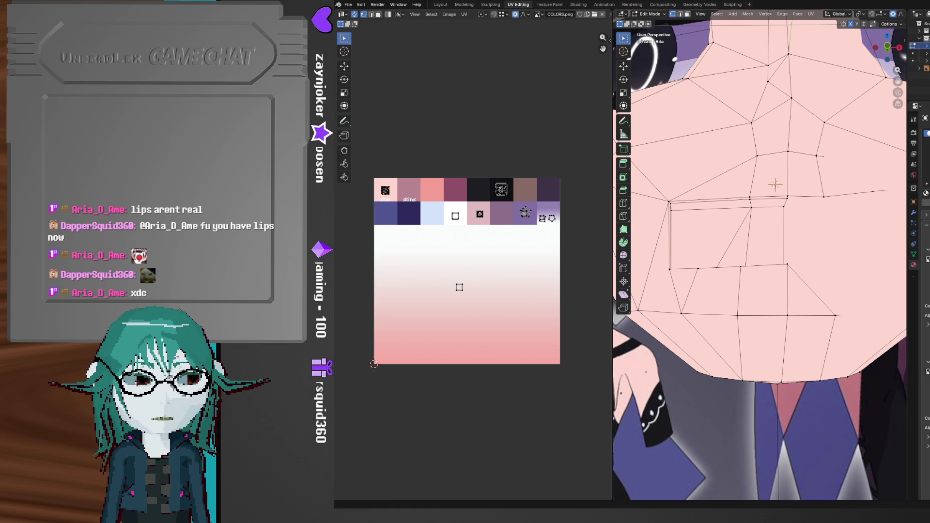
pyautogui.moveTo(873, 290)
pyautogui.mouseDown(button='middle')
pyautogui.moveTo(778, 307)
pyautogui.moveTo(799, 314)
pyautogui.mouseUp(button='middle')
# - Select the lower lip edge and its neighbouring lip edge, then zoom out to the whole head
pyautogui.keyDown('shift'); pyautogui.click(727, 301); pyautogui.keyUp('shift')
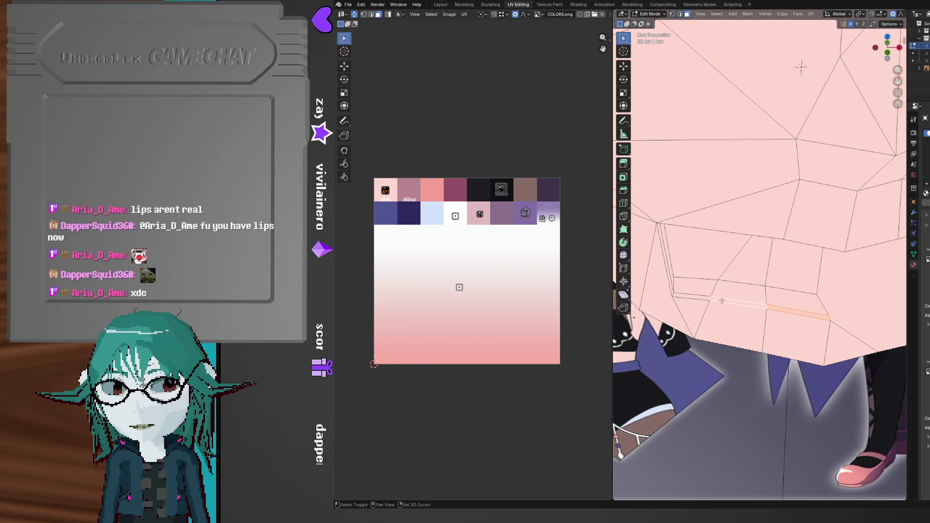
pyautogui.keyDown('shift'); pyautogui.click(702, 298); pyautogui.keyUp('shift')
pyautogui.moveTo(703, 298); pyautogui.dragTo(726, 260, button='middle')
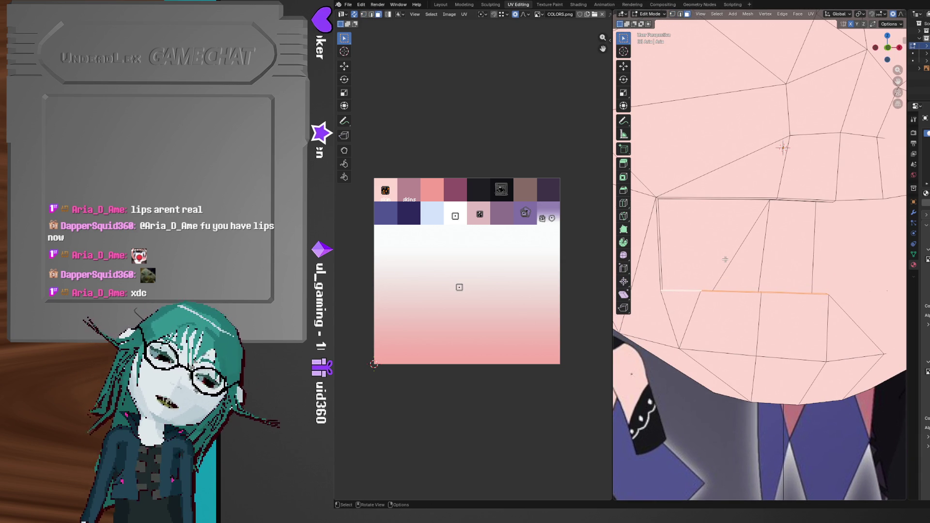
pyautogui.scroll(-8, 726, 260)
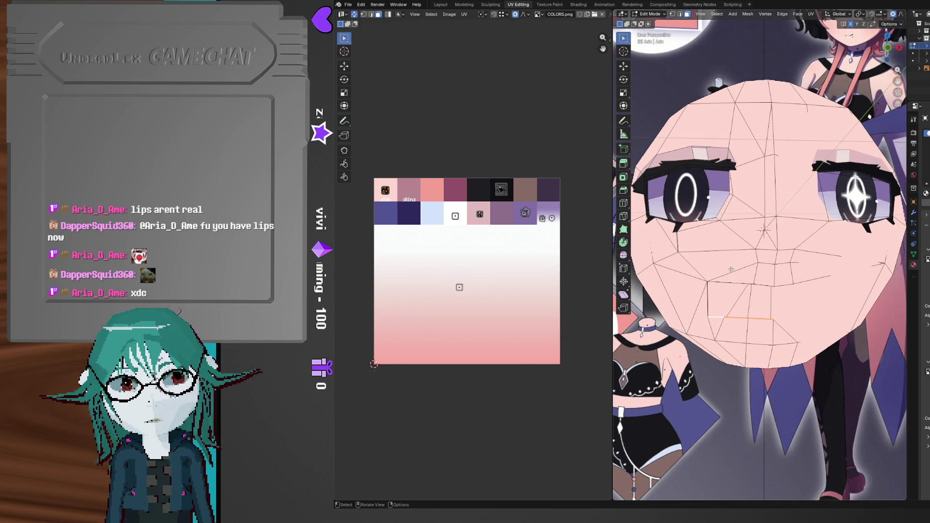
pyautogui.scroll(-5, 731, 270)
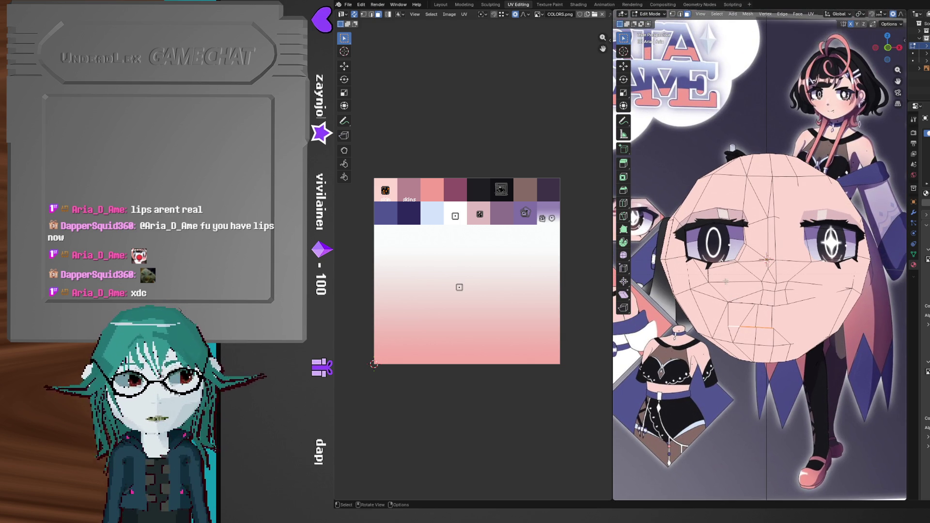
# - Save the Aria file and open UndeadLex3.blend from the recent files
pyautogui.hotkey('ctrl', 's')
pyautogui.click(347, 8)
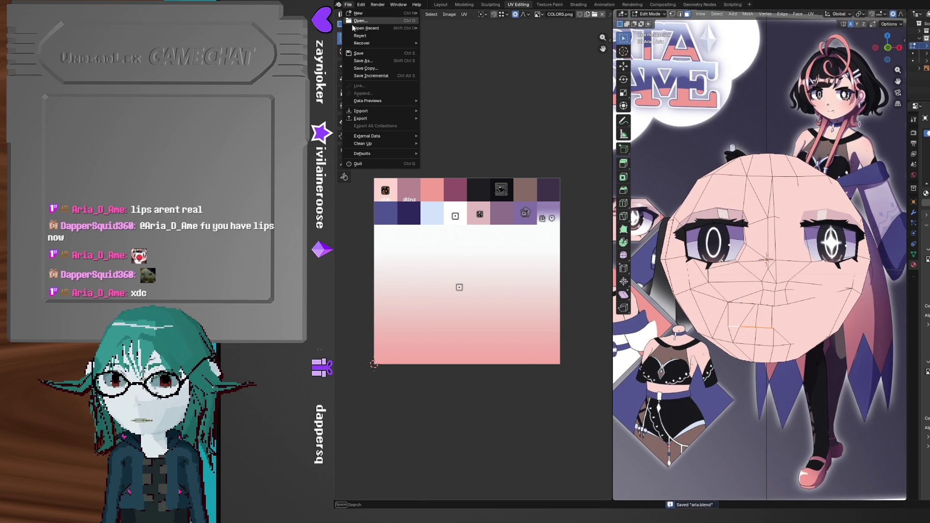
pyautogui.moveTo(366, 30)
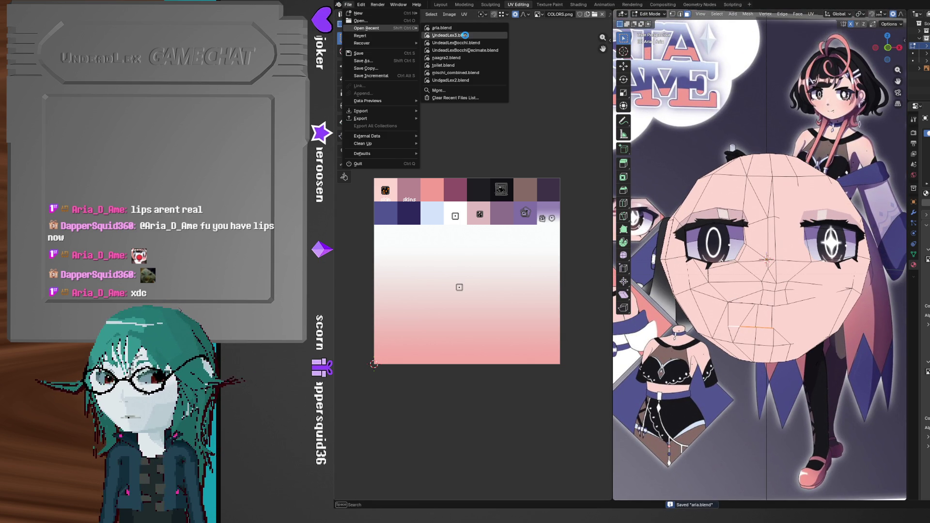
pyautogui.click(466, 35)
# - Show UndeadLex3 in coloured solid shading with the wireframe overlay hidden, framed on the face
pyautogui.press('z')
pyautogui.click(759, 221)
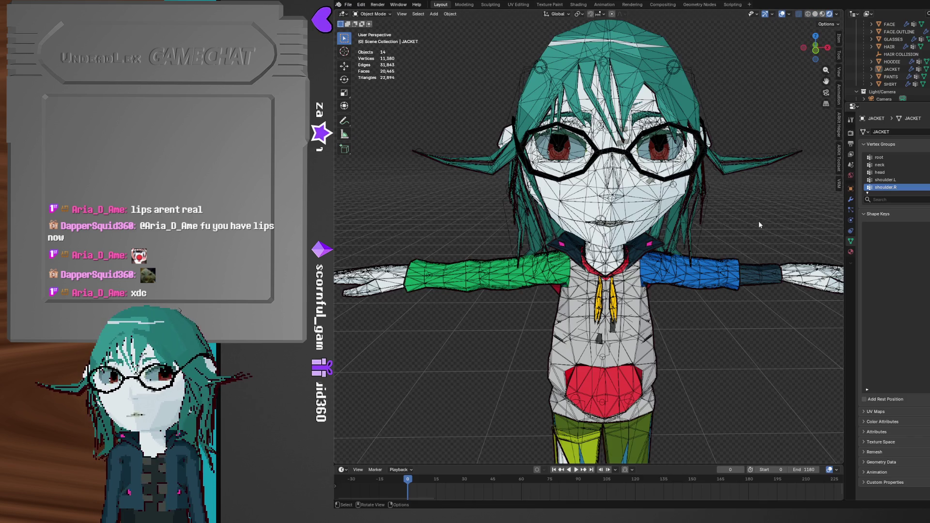
pyautogui.click(789, 14)
pyautogui.click(739, 180)
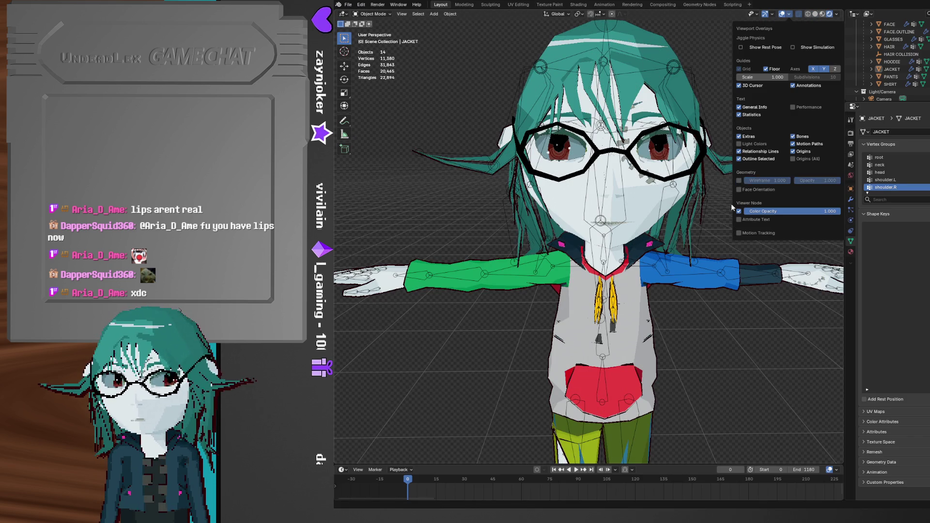
pyautogui.scroll(5, 739, 247)
pyautogui.moveTo(718, 241)
pyautogui.mouseDown(button='middle')
pyautogui.moveTo(737, 215)
pyautogui.moveTo(725, 231)
pyautogui.moveTo(698, 214)
pyautogui.mouseUp(button='middle')
pyautogui.scroll(5, 697, 215)
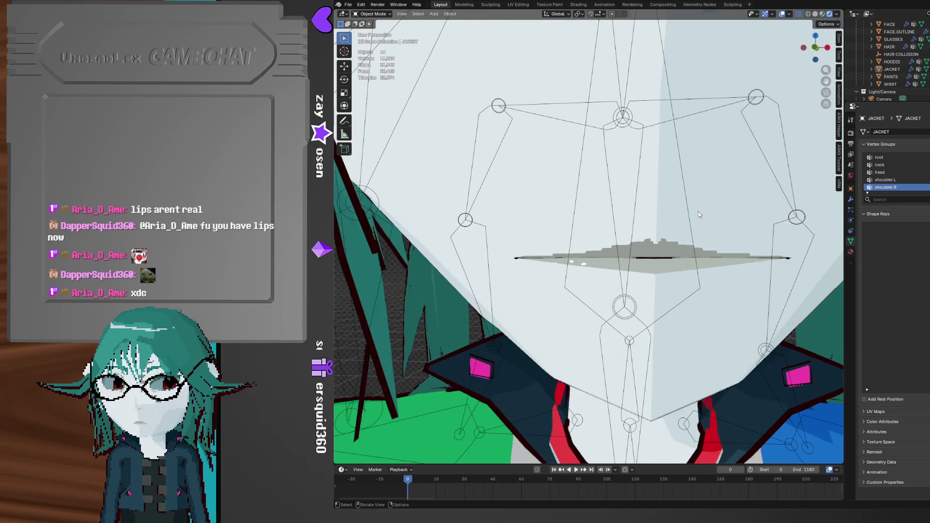
# - Play the UndeadLex3 animation to watch the blinks and mouth, stop at frame 701, and orbit the head
pyautogui.scroll(-10, 697, 216)
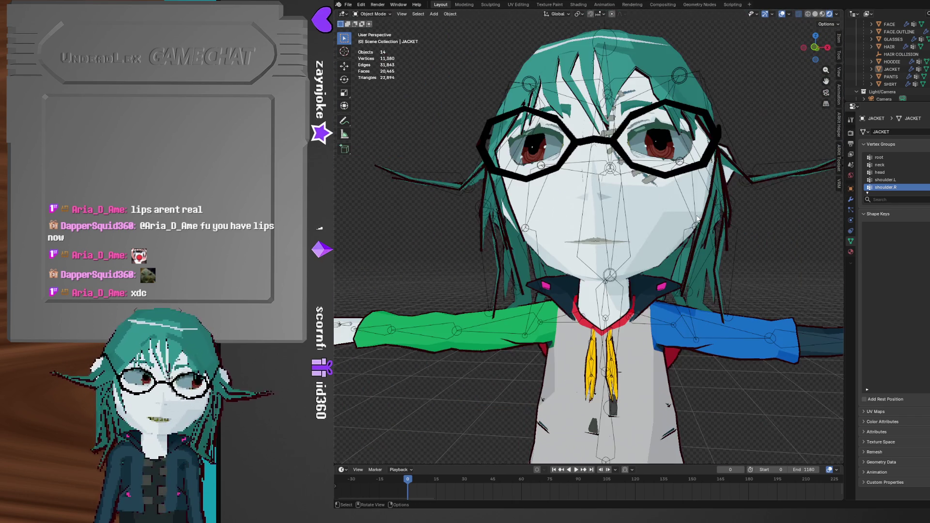
pyautogui.press('space')
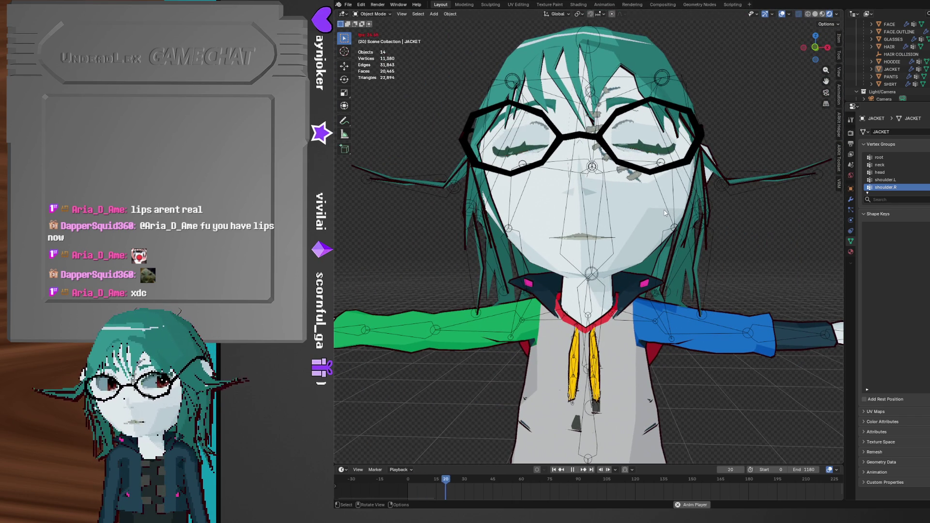
pyautogui.moveTo(661, 211); pyautogui.dragTo(667, 216, button='middle')
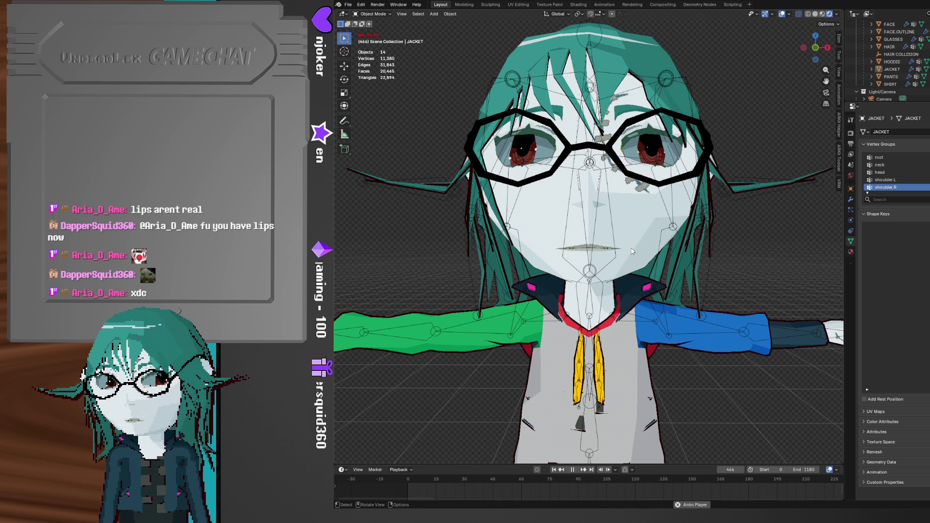
pyautogui.scroll(3, 631, 250)
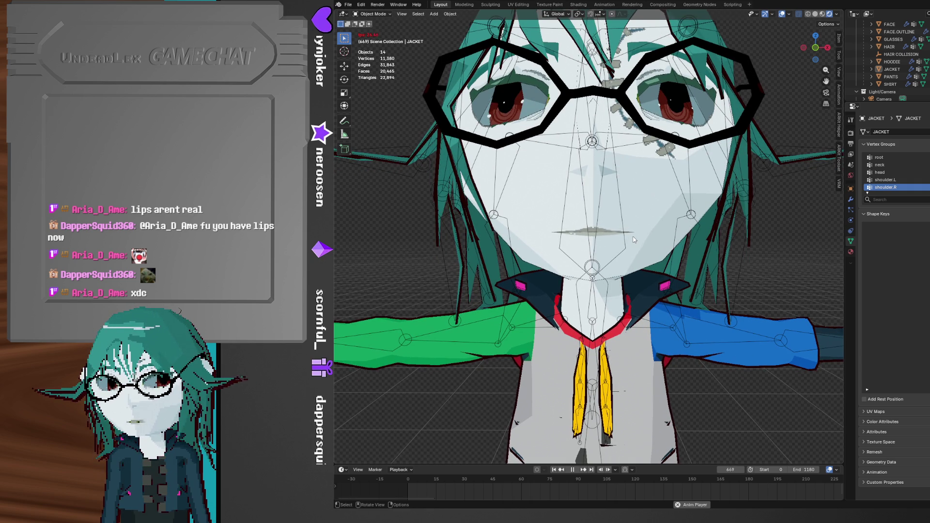
pyautogui.press('space')
pyautogui.moveTo(633, 239)
pyautogui.mouseDown(button='middle')
pyautogui.moveTo(675, 240)
pyautogui.moveTo(631, 237)
pyautogui.mouseUp(button='middle')
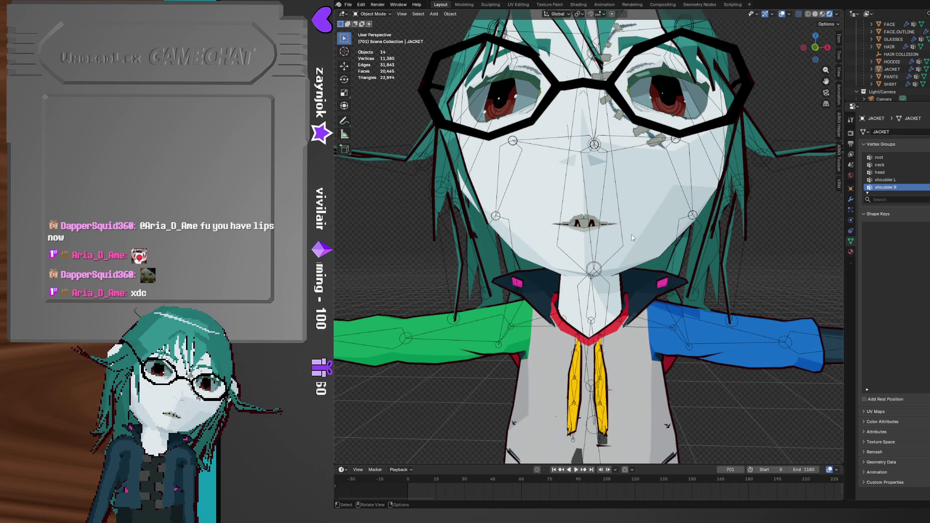
pyautogui.moveTo(632, 238)
pyautogui.mouseDown(button='middle')
pyautogui.moveTo(679, 238)
pyautogui.moveTo(632, 240)
pyautogui.mouseUp(button='middle')
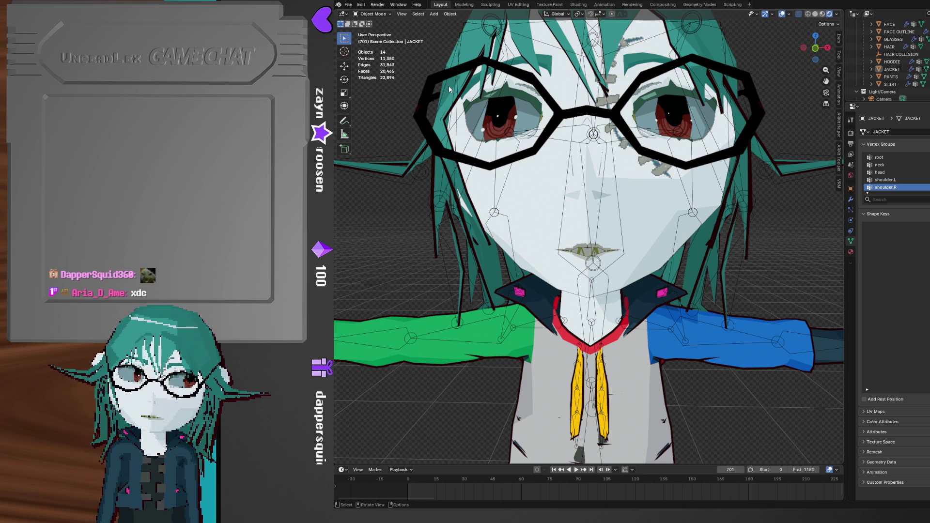
pyautogui.click(350, 6)
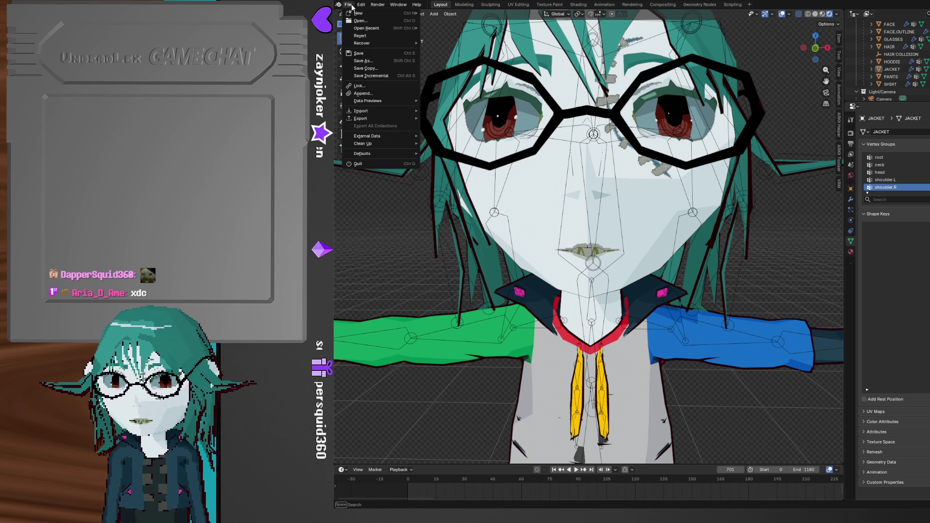
# - Zoom in on the UndeadLex3 face and glasses and re-angle the view
pyautogui.moveTo(388, 28)
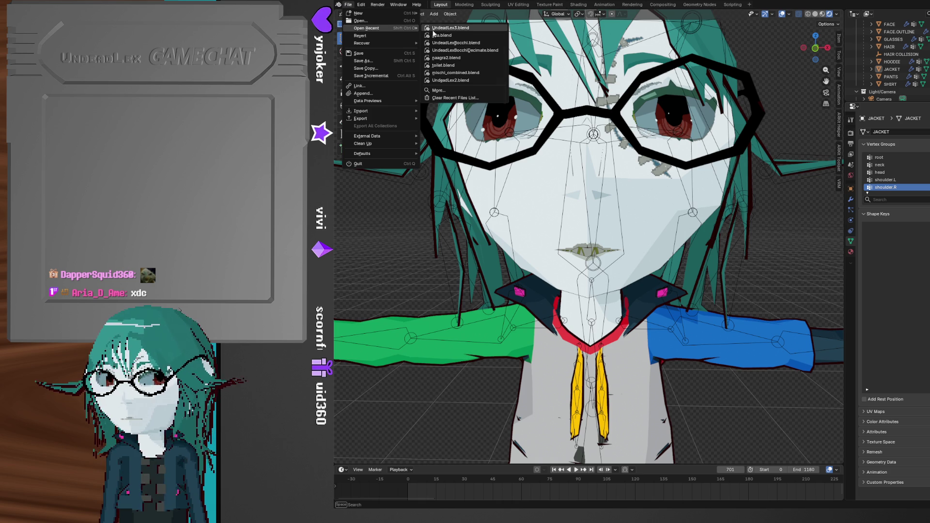
pyautogui.keyDown('ctrl'); pyautogui.moveTo(630, 271); pyautogui.dragTo(634, 220, button='middle'); pyautogui.keyUp('ctrl')
pyautogui.scroll(-3, 620, 215)
pyautogui.scroll(-5, 533, 204)
pyautogui.moveTo(559, 185); pyautogui.dragTo(563, 183, button='middle')
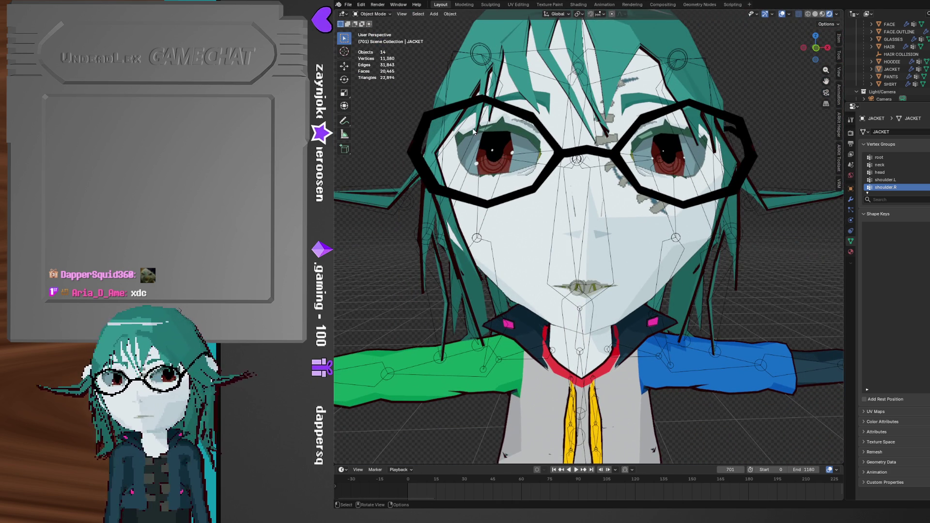
# - Reopen aria.blend from the recent files, discarding the unsaved UndeadLex3 changes
pyautogui.click(348, 5)
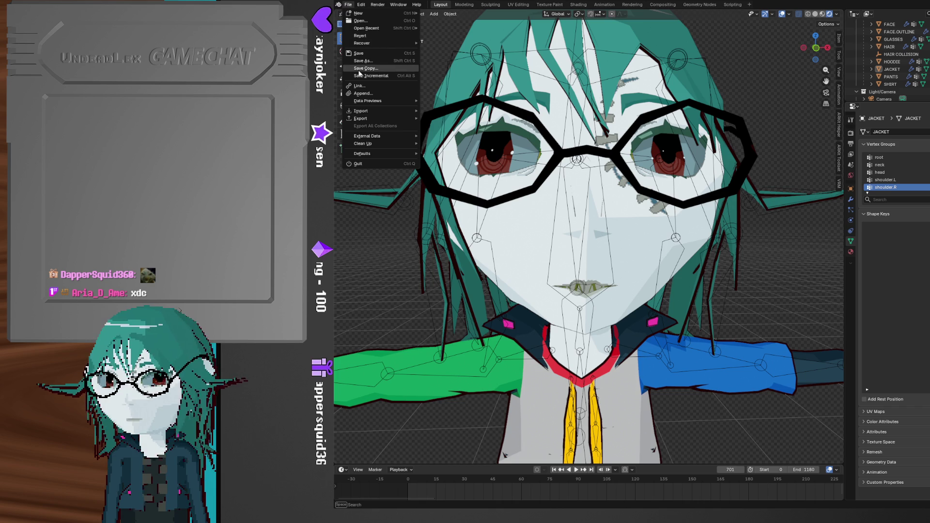
pyautogui.moveTo(373, 28)
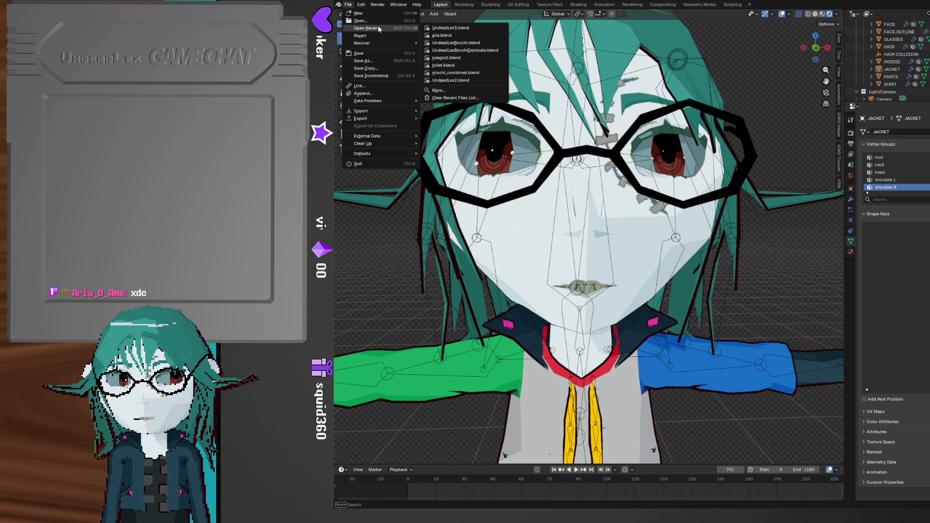
pyautogui.click(446, 35)
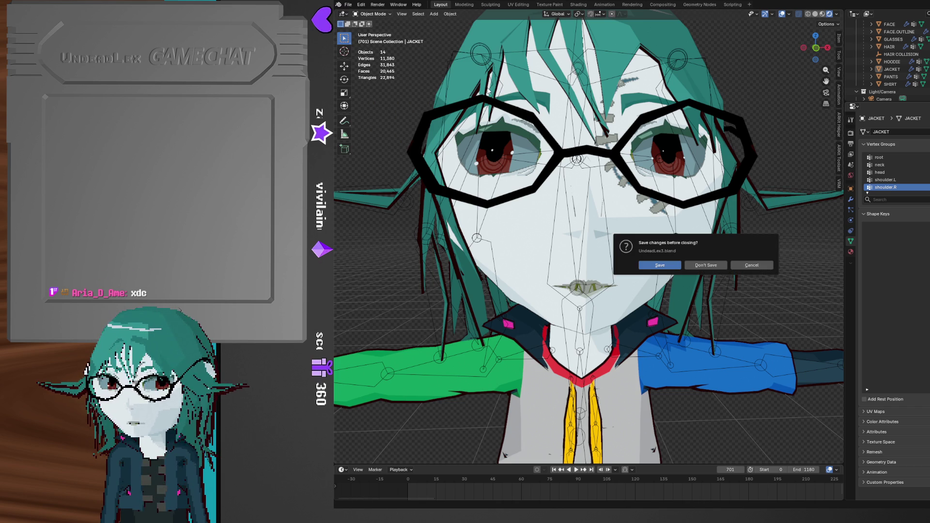
pyautogui.click(693, 262)
pyautogui.moveTo(694, 262)
pyautogui.mouseDown(button='middle')
pyautogui.moveTo(673, 218)
pyautogui.moveTo(686, 217)
pyautogui.mouseUp(button='middle')
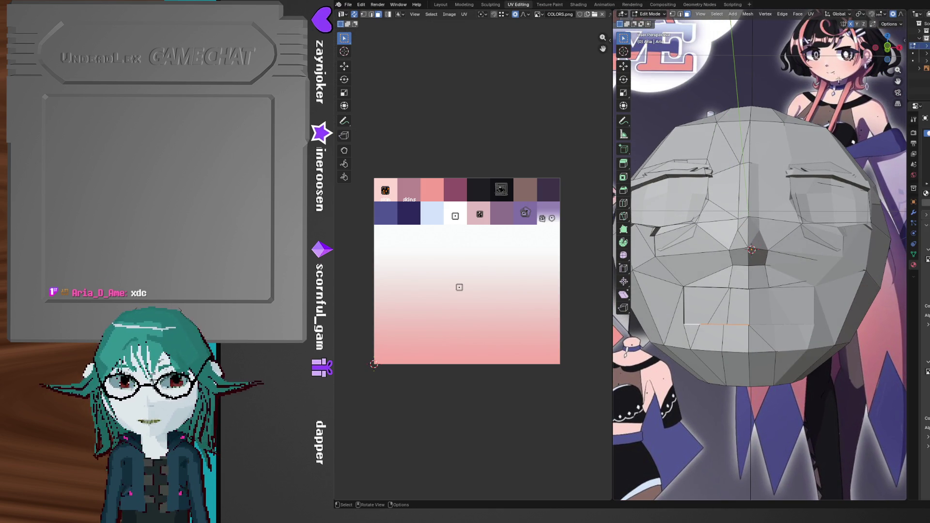
# - In the front orthographic view, select the lower lip vertices and raise them along Z
pyautogui.click(887, 49)
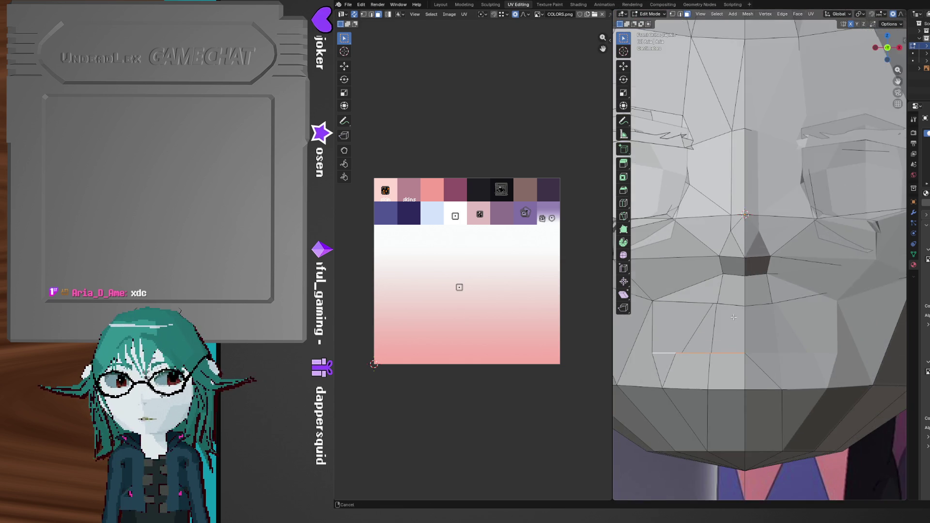
pyautogui.keyDown('shift'); pyautogui.moveTo(734, 318); pyautogui.dragTo(717, 279, button='middle'); pyautogui.keyUp('shift')
pyautogui.press('1')
pyautogui.click(685, 233)
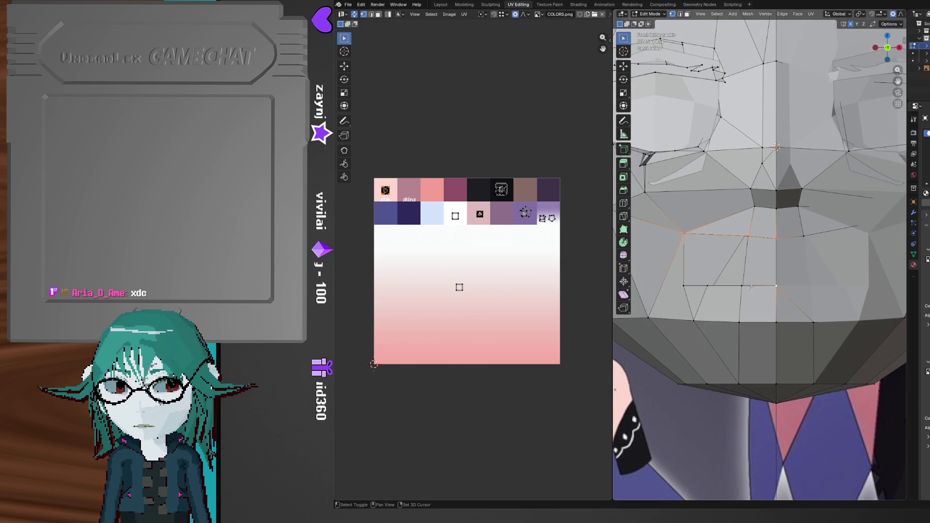
pyautogui.press('s')
pyautogui.press('z')
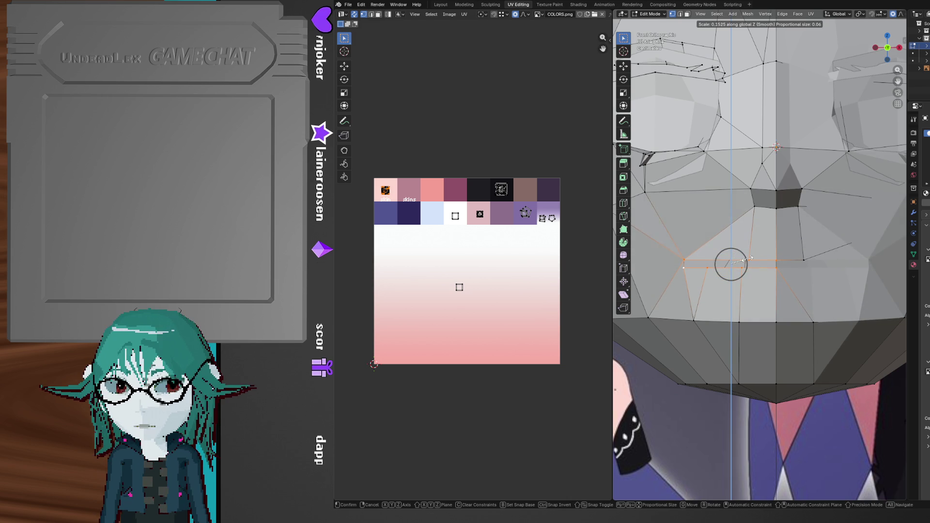
pyautogui.press('g')
pyautogui.click(745, 257)
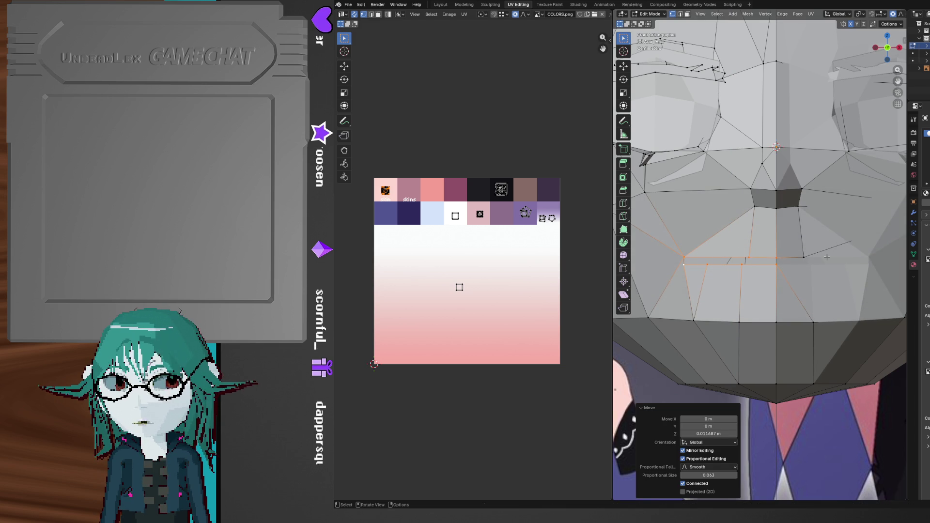
# - Flatten the lower lip loop by scaling it along Z
pyautogui.press('s')
pyautogui.press('z')
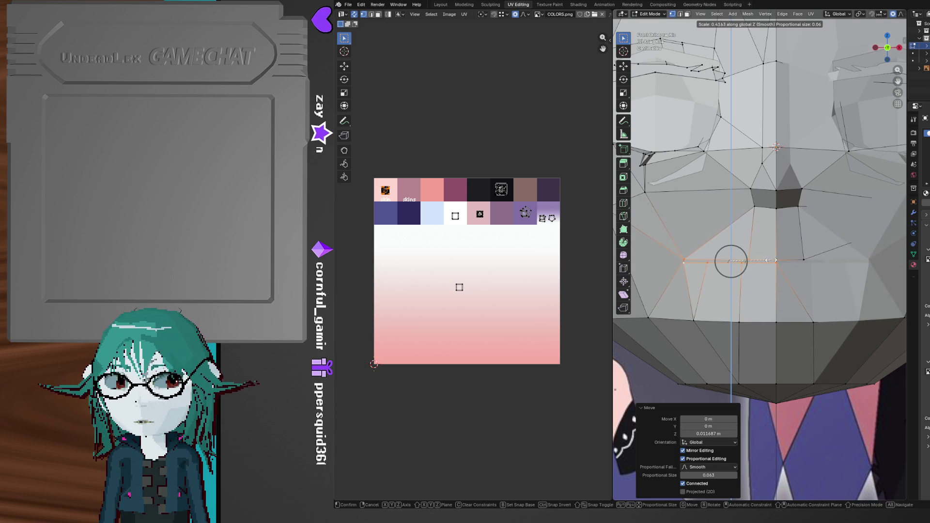
pyautogui.click(746, 261)
pyautogui.moveTo(745, 261)
pyautogui.mouseDown(button='middle')
pyautogui.moveTo(813, 266)
pyautogui.moveTo(768, 255)
pyautogui.mouseUp(button='middle')
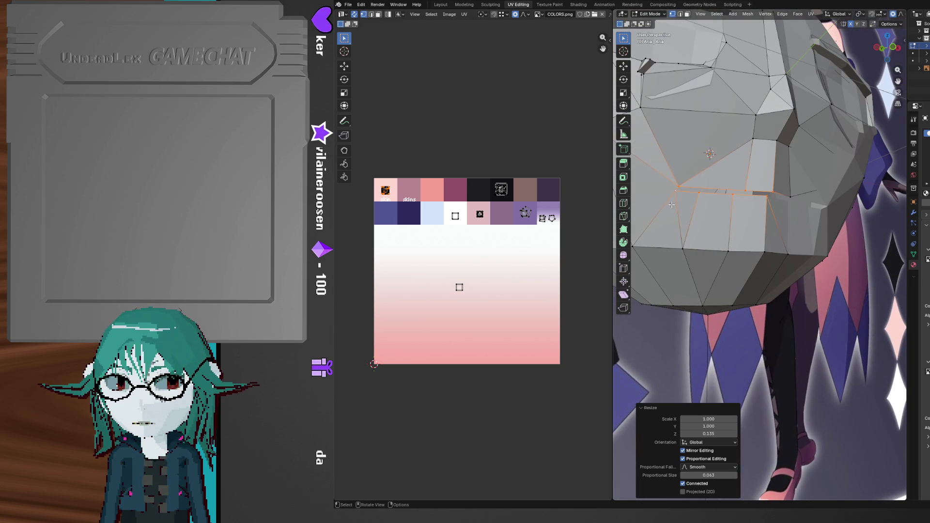
# - Push the lip's side vertices back −0.055337 m along Y with proportional editing
pyautogui.click(695, 196)
pyautogui.moveTo(769, 201); pyautogui.dragTo(826, 246, button='middle')
pyautogui.press('g')
pyautogui.press('y')
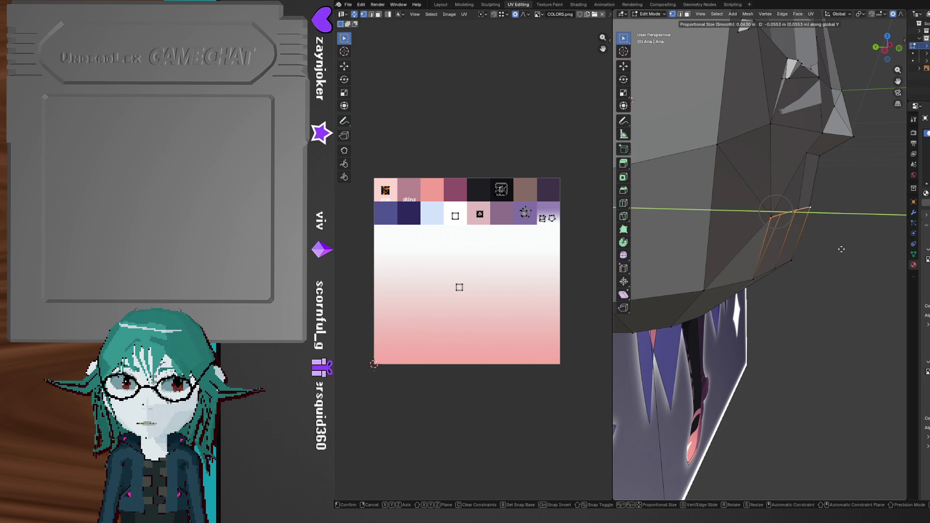
pyautogui.click(841, 249)
pyautogui.moveTo(841, 249)
pyautogui.mouseDown(button='middle')
pyautogui.moveTo(765, 240)
pyautogui.moveTo(794, 351)
pyautogui.mouseUp(button='middle')
pyautogui.scroll(-3, 794, 351)
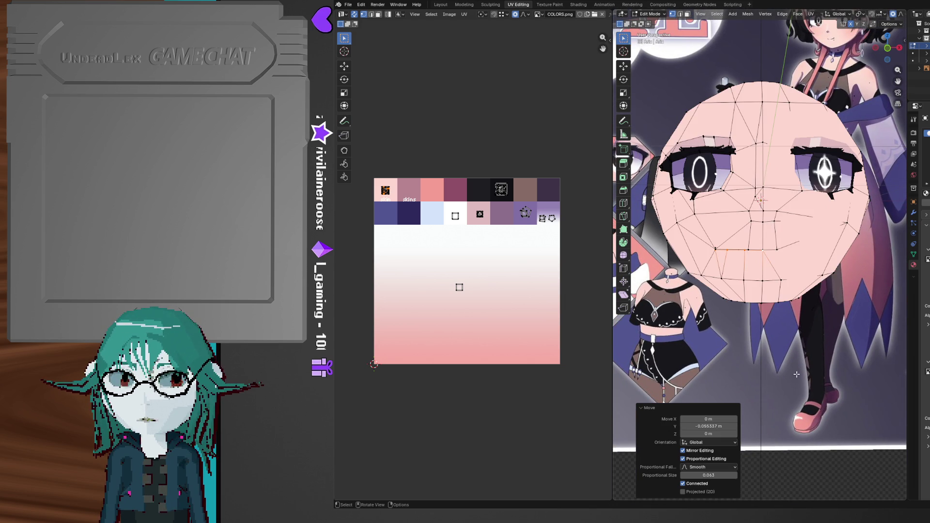
# - Switch the head to plain grey Solid shading, frame the lower face, and return to Edit Mode
pyautogui.press('Tab')
pyautogui.moveTo(795, 352)
pyautogui.mouseDown(button='middle')
pyautogui.moveTo(867, 349)
pyautogui.moveTo(760, 345)
pyautogui.moveTo(818, 342)
pyautogui.mouseUp(button='middle')
pyautogui.press('z')
pyautogui.click(877, 345)
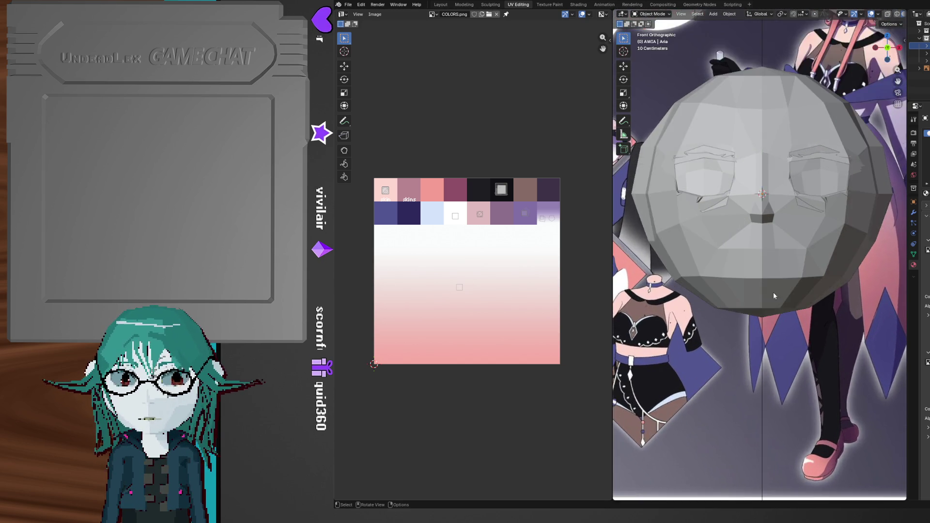
pyautogui.scroll(5, 749, 301)
pyautogui.moveTo(749, 301)
pyautogui.mouseDown(button='middle')
pyautogui.moveTo(827, 314)
pyautogui.moveTo(833, 324)
pyautogui.moveTo(724, 301)
pyautogui.moveTo(760, 297)
pyautogui.moveTo(861, 122)
pyautogui.mouseUp(button='middle')
pyautogui.press('Tab')
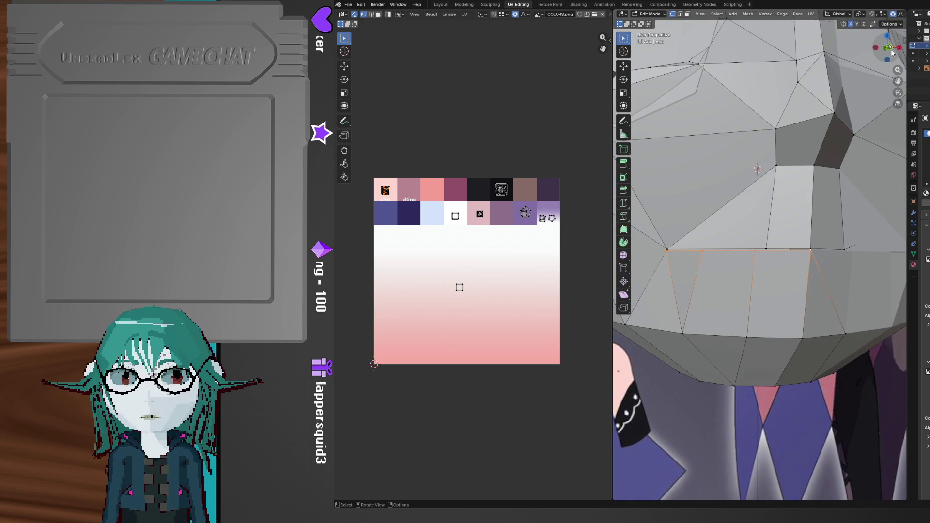
# - From the front view, shift the lip edge loop along X, then up 0.000705 m on Z
pyautogui.click(891, 49)
pyautogui.press('g')
pyautogui.press('x')
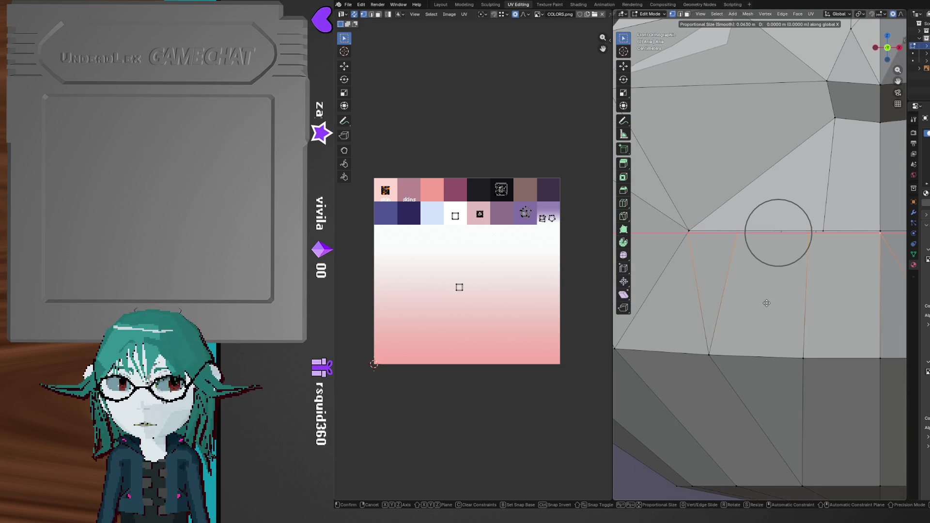
pyautogui.click(767, 300)
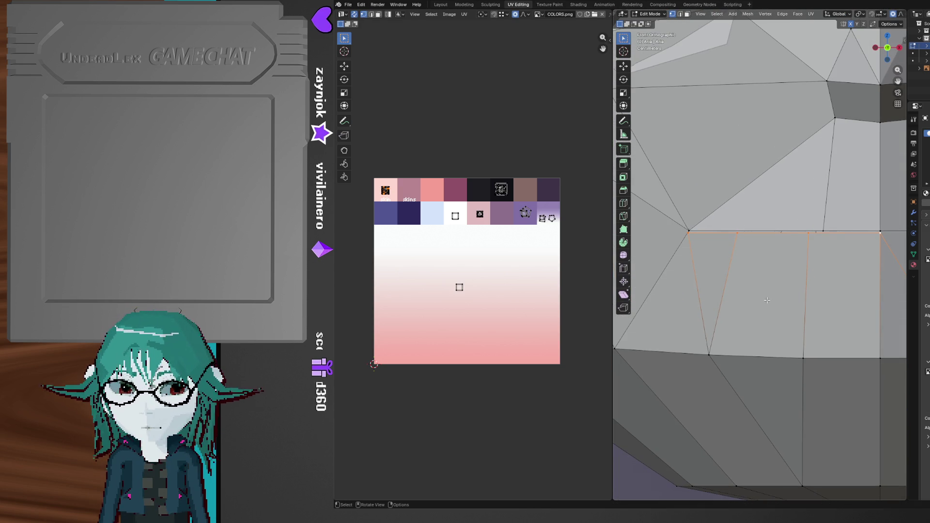
pyautogui.press('g')
pyautogui.press('z')
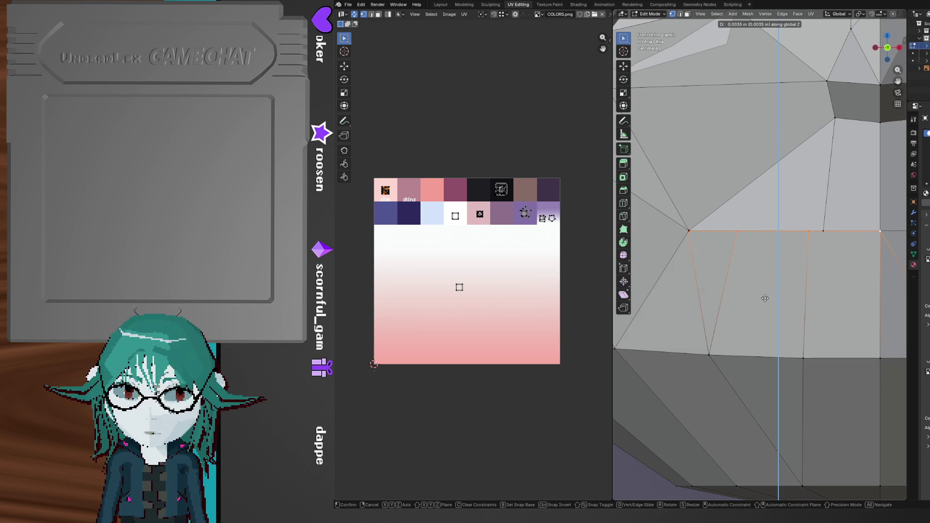
pyautogui.click(765, 300)
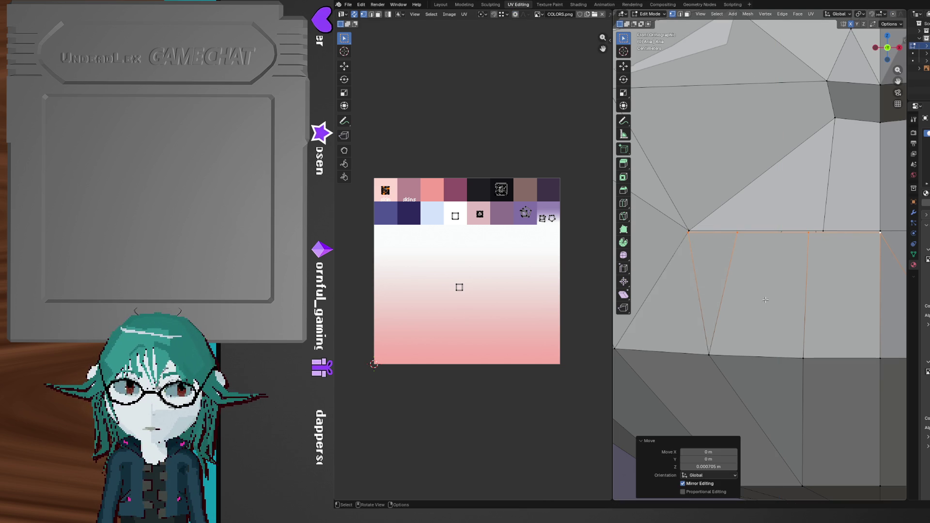
# - Move the mouth-corner vertex 0.004932 m outward along X
pyautogui.click(684, 235)
pyautogui.press('g')
pyautogui.press('x')
pyautogui.click(702, 259)
pyautogui.moveTo(702, 260)
pyautogui.mouseDown(button='middle')
pyautogui.moveTo(739, 281)
pyautogui.moveTo(770, 268)
pyautogui.mouseUp(button='middle')
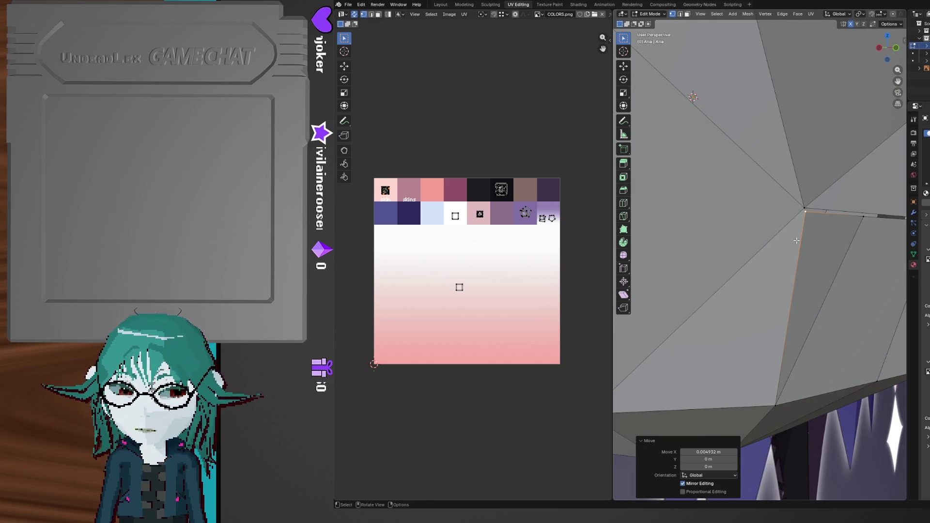
# - Make a knife cut starting from the mouth-corner vertex
pyautogui.press('k')
pyautogui.press('Escape')
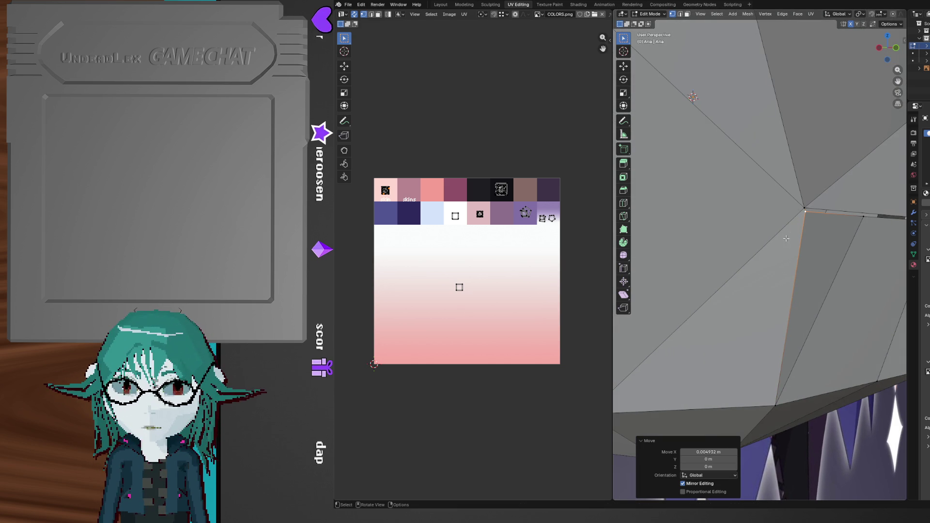
pyautogui.press('k')
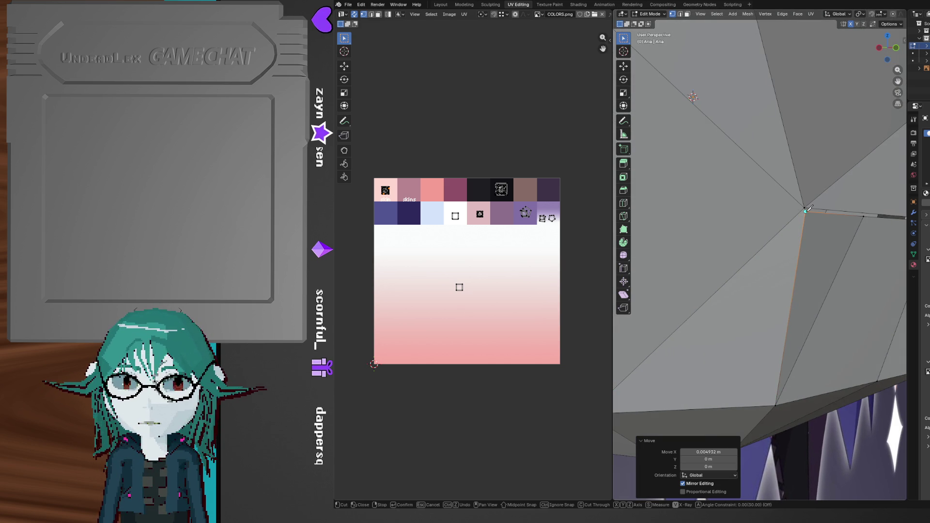
pyautogui.scroll(-5, 794, 218)
pyautogui.moveTo(787, 232)
pyautogui.mouseDown(button='middle')
pyautogui.moveTo(768, 280)
pyautogui.moveTo(741, 244)
pyautogui.moveTo(809, 254)
pyautogui.moveTo(764, 258)
pyautogui.moveTo(812, 239)
pyautogui.mouseUp(button='middle')
pyautogui.scroll(5, 736, 237)
pyautogui.press('Return')
# - Push the new horizontal mouth-corner edge back along Y and check the face shape
pyautogui.press('2')
pyautogui.click(770, 249)
pyautogui.press('g')
pyautogui.press('y')
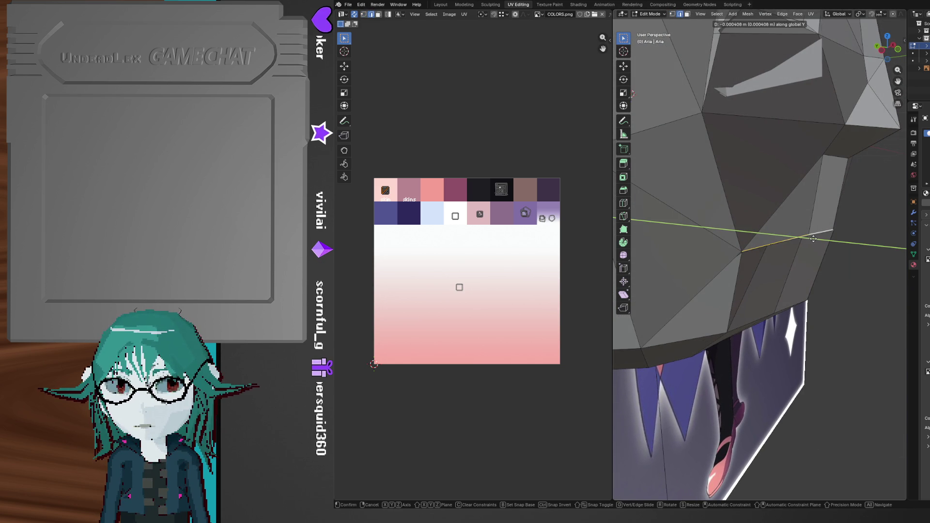
pyautogui.click(823, 241)
pyautogui.press('Tab')
pyautogui.moveTo(858, 311)
pyautogui.mouseDown(button='middle')
pyautogui.moveTo(750, 299)
pyautogui.moveTo(699, 278)
pyautogui.moveTo(726, 271)
pyautogui.mouseUp(button='middle')
pyautogui.press('Tab')
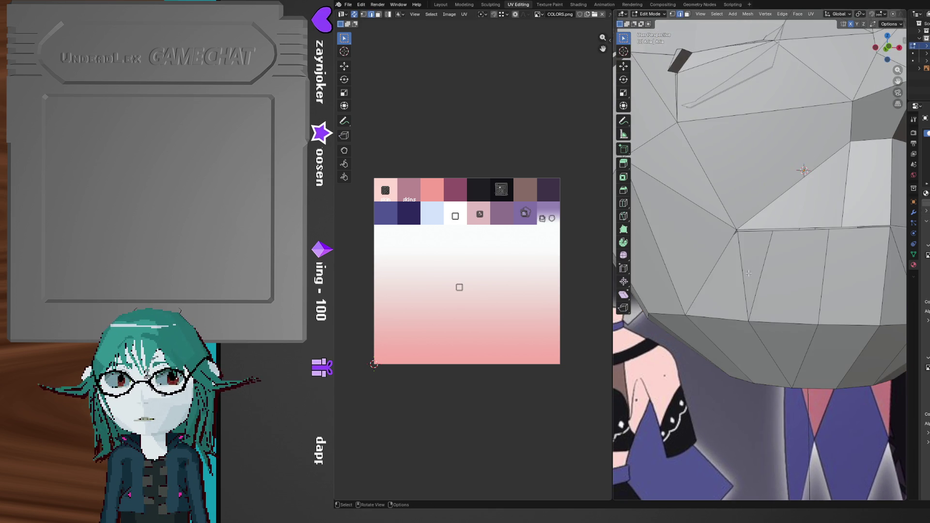
# - Select the mouth-corner vertex and view it from the left side
pyautogui.scroll(3, 746, 265)
pyautogui.press('1')
pyautogui.click(727, 226)
pyautogui.moveTo(726, 226)
pyautogui.mouseDown(button='middle')
pyautogui.moveTo(801, 245)
pyautogui.moveTo(787, 245)
pyautogui.moveTo(883, 158)
pyautogui.mouseUp(button='middle')
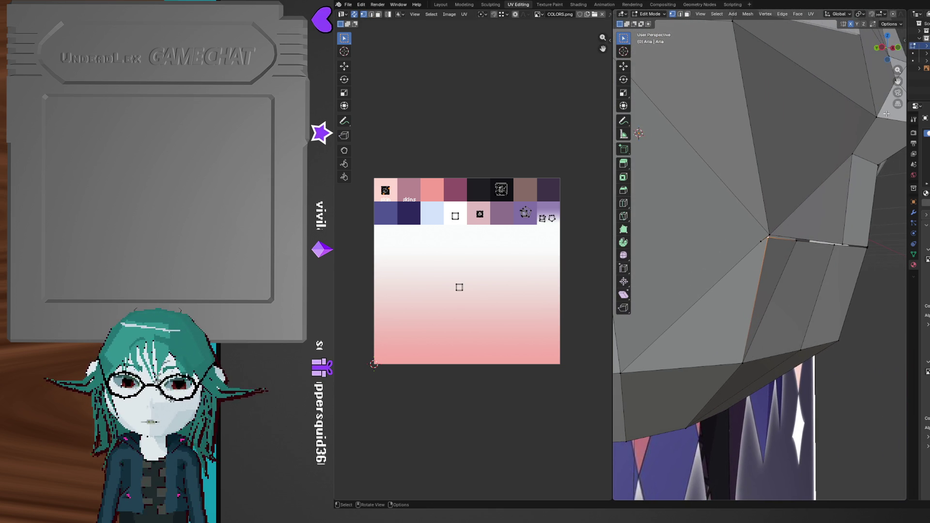
pyautogui.click(883, 48)
pyautogui.moveTo(824, 249)
pyautogui.keyDown('shift'); pyautogui.mouseDown(button='middle')
pyautogui.moveTo(698, 271)
pyautogui.moveTo(692, 230)
pyautogui.mouseUp(button='middle'); pyautogui.keyUp('shift')
# - Move the corner vertex vertically along Z, then in depth along Y
pyautogui.press('g')
pyautogui.press('z')
pyautogui.click(836, 233)
pyautogui.press('g')
pyautogui.press('y')
pyautogui.click(853, 237)
pyautogui.moveTo(835, 253)
pyautogui.mouseDown(button='middle')
pyautogui.moveTo(810, 276)
pyautogui.moveTo(759, 277)
pyautogui.moveTo(678, 328)
pyautogui.moveTo(721, 322)
pyautogui.moveTo(688, 319)
pyautogui.moveTo(773, 291)
pyautogui.moveTo(758, 301)
pyautogui.moveTo(839, 305)
pyautogui.moveTo(763, 302)
pyautogui.moveTo(769, 294)
pyautogui.mouseUp(button='middle')
pyautogui.scroll(-3, 744, 297)
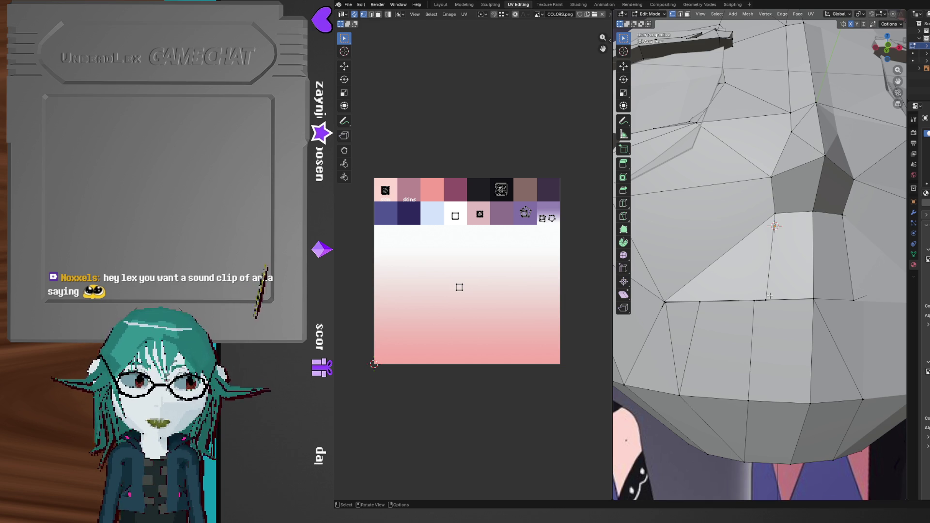
# - Slide the lip-line vertex along its edge to even out the mouth loop spacing
pyautogui.moveTo(770, 295); pyautogui.dragTo(751, 343, button='middle')
pyautogui.hotkey('shift', 'v')
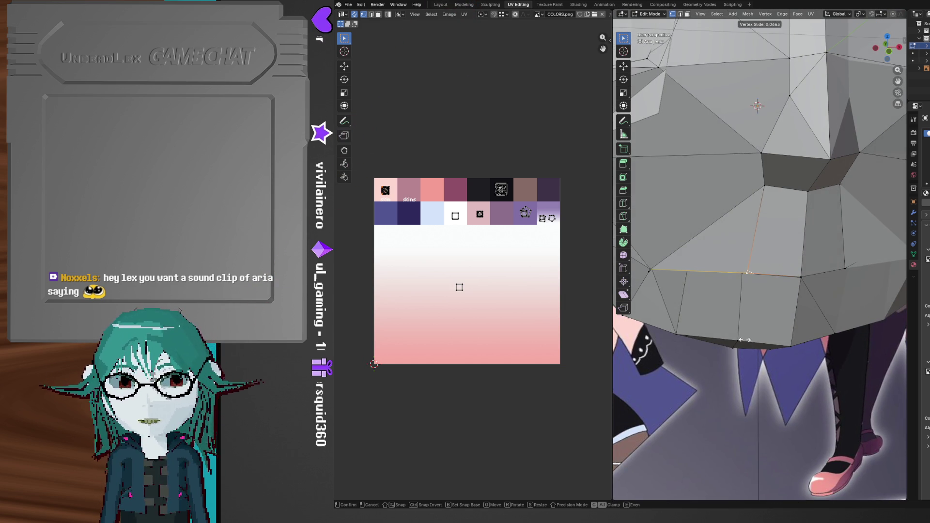
pyautogui.click(742, 339)
pyautogui.moveTo(765, 334)
pyautogui.mouseDown(button='middle')
pyautogui.moveTo(776, 289)
pyautogui.moveTo(803, 269)
pyautogui.moveTo(818, 274)
pyautogui.moveTo(759, 272)
pyautogui.mouseUp(button='middle')
# - Select the lip edge loop and view it straight from the front
pyautogui.click(785, 263)
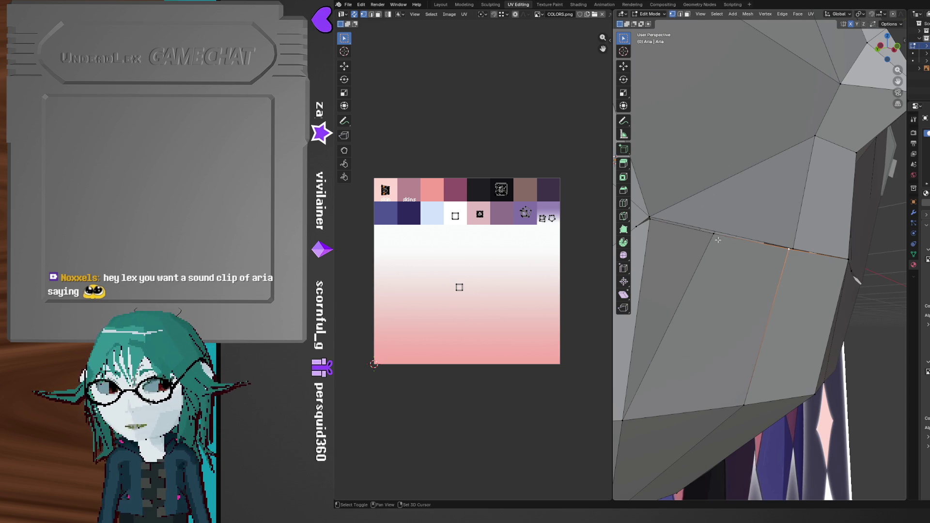
pyautogui.moveTo(676, 249)
pyautogui.mouseDown(button='middle')
pyautogui.moveTo(656, 277)
pyautogui.moveTo(818, 261)
pyautogui.mouseUp(button='middle')
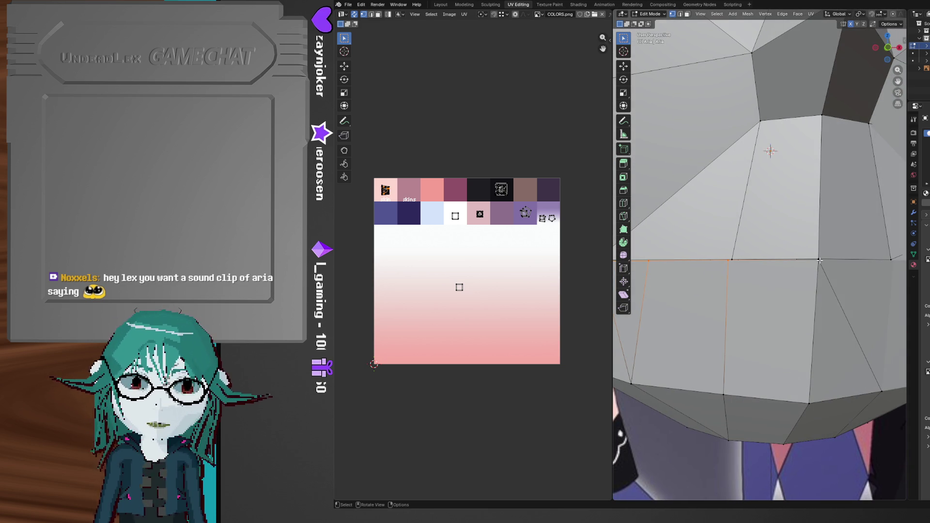
pyautogui.press('shift')
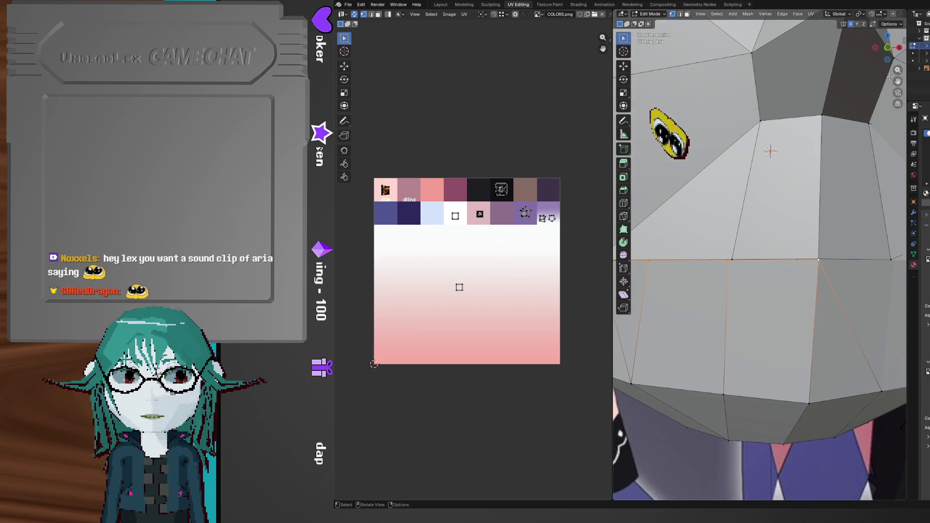
pyautogui.click(888, 49)
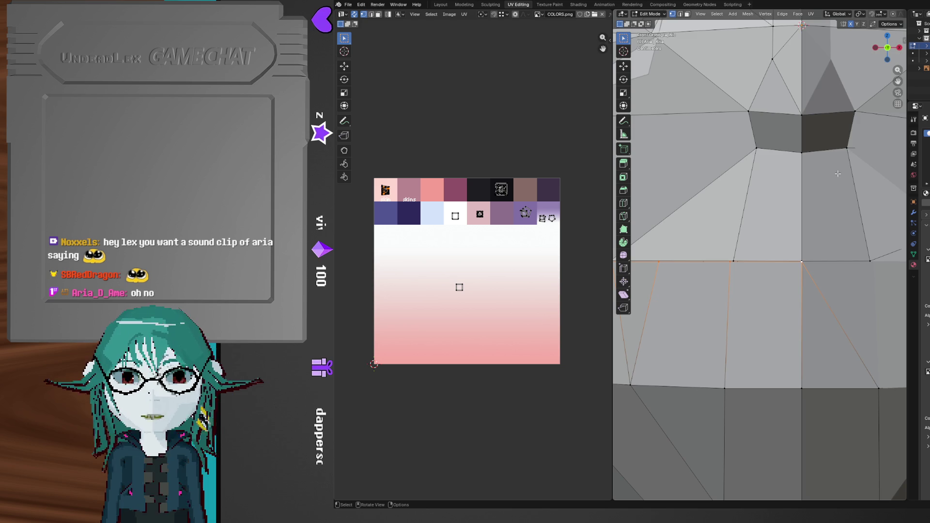
pyautogui.scroll(3, 790, 280)
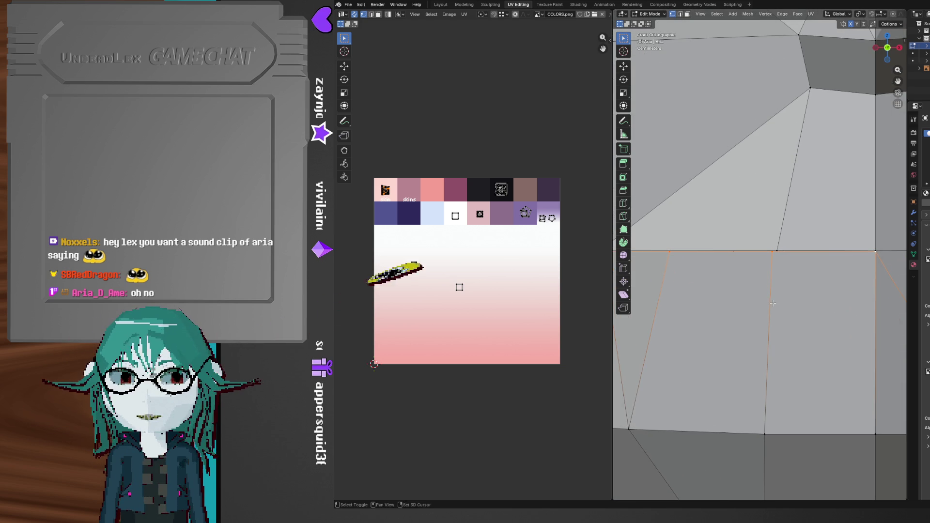
# - Lift the lip edge loop 0.001076 m along Z and inspect the mouth from below
pyautogui.press('g')
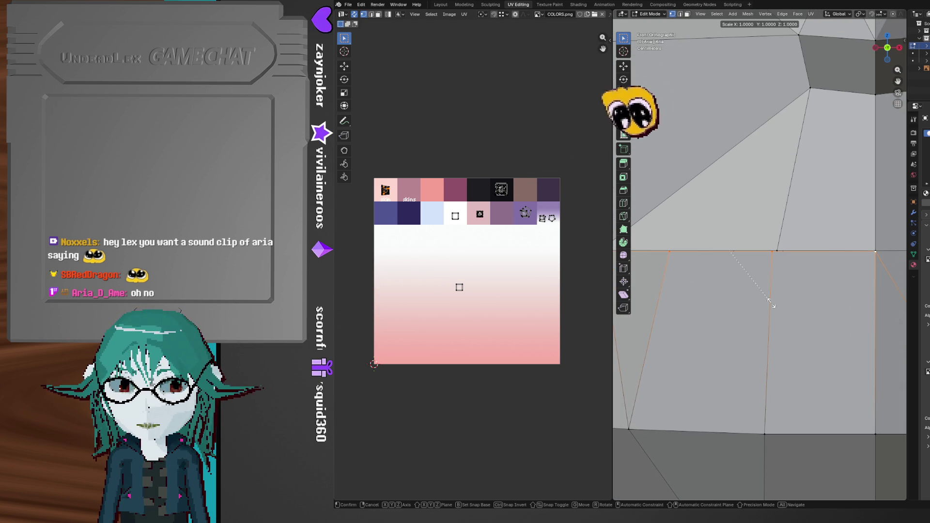
pyautogui.press('Escape')
pyautogui.press('g')
pyautogui.press('x')
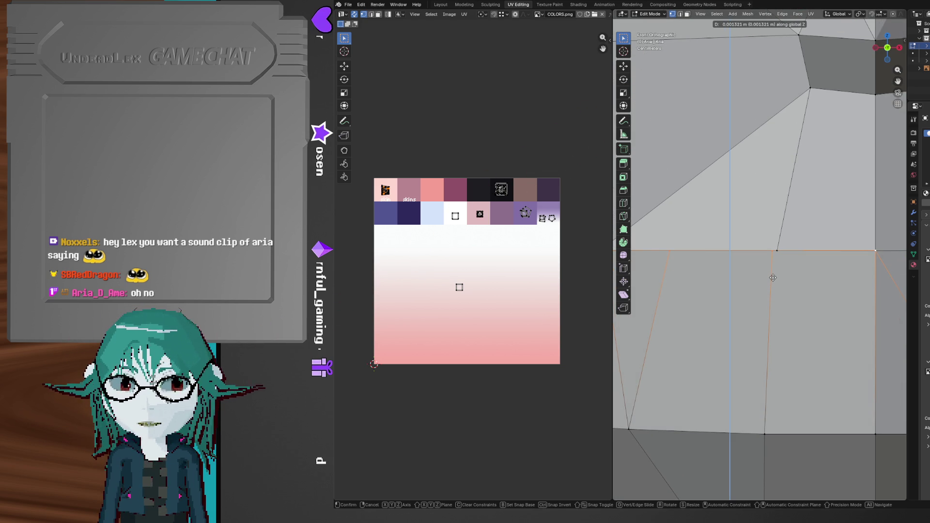
pyautogui.click(774, 280)
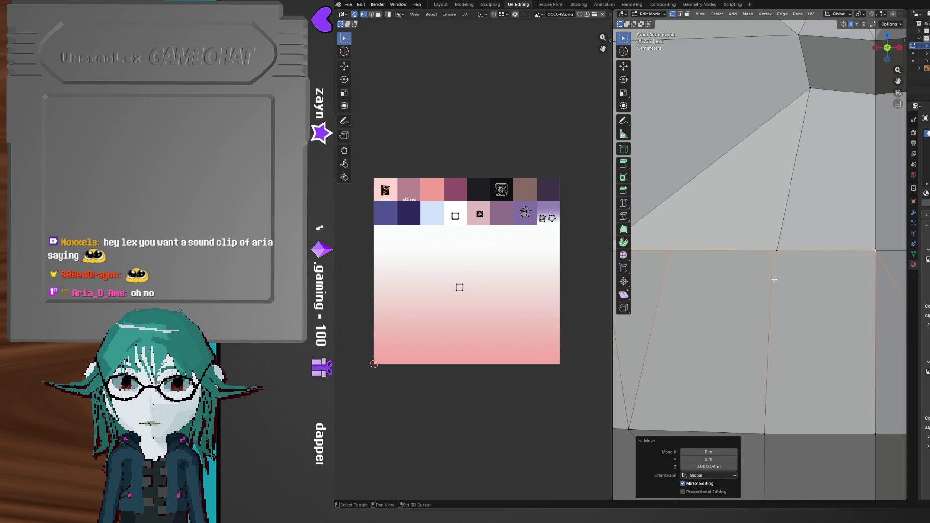
pyautogui.moveTo(786, 291)
pyautogui.mouseDown(button='middle')
pyautogui.moveTo(824, 285)
pyautogui.moveTo(732, 295)
pyautogui.moveTo(741, 298)
pyautogui.moveTo(722, 358)
pyautogui.moveTo(776, 364)
pyautogui.mouseUp(button='middle')
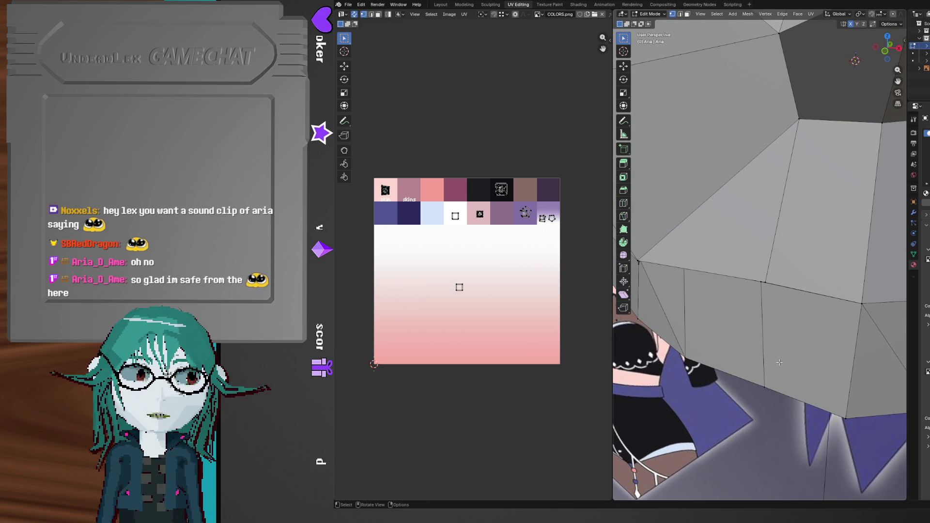
pyautogui.moveTo(779, 363); pyautogui.dragTo(788, 358, button='middle')
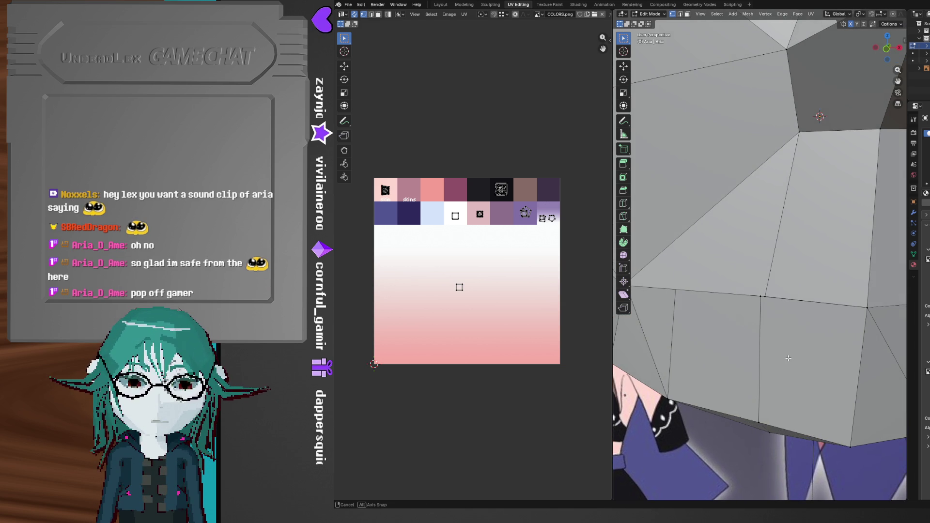
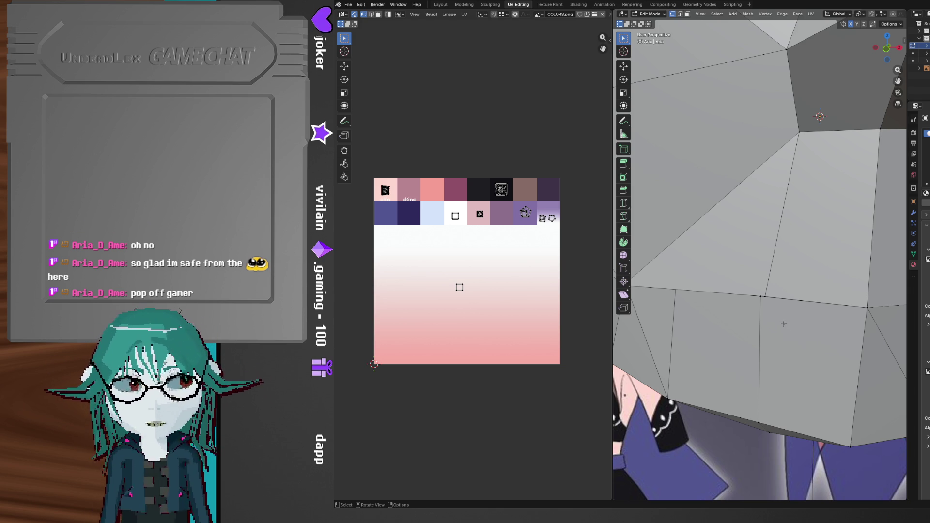
# - Switch to front view and zoom in to frame the head's mouth area
pyautogui.moveTo(783, 324); pyautogui.dragTo(780, 313, button='middle')
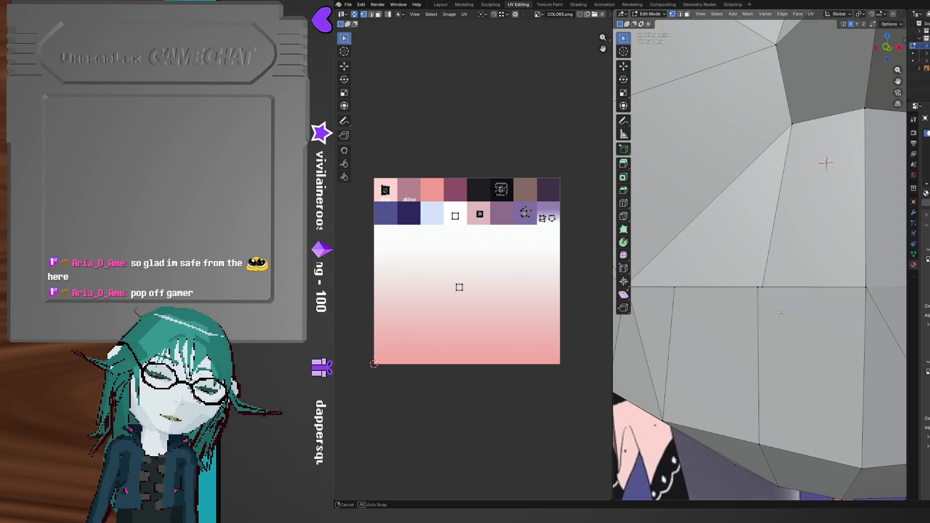
pyautogui.press('KP_1')
pyautogui.keyDown('shift'); pyautogui.scroll(3, 780, 290); pyautogui.keyUp('shift')
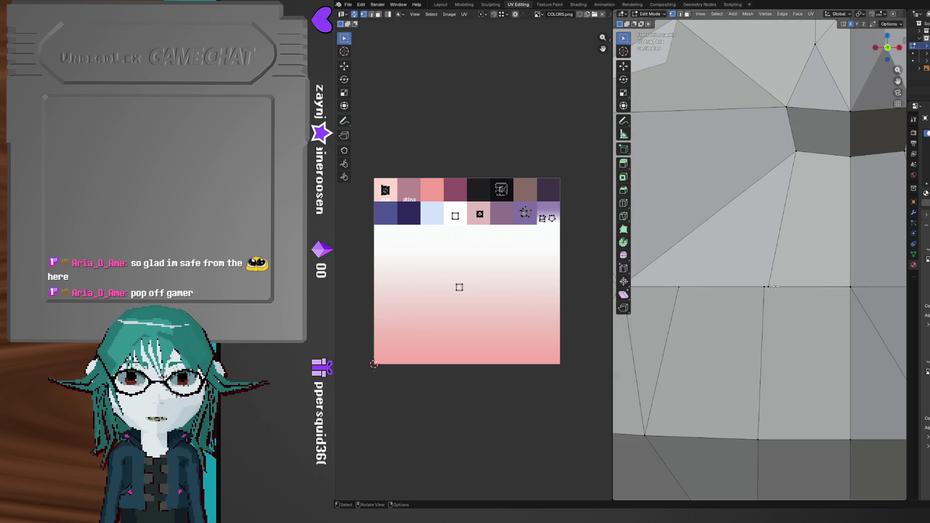
pyautogui.keyDown('shift'); pyautogui.moveTo(775, 288); pyautogui.dragTo(750, 274, button='middle'); pyautogui.keyUp('shift')
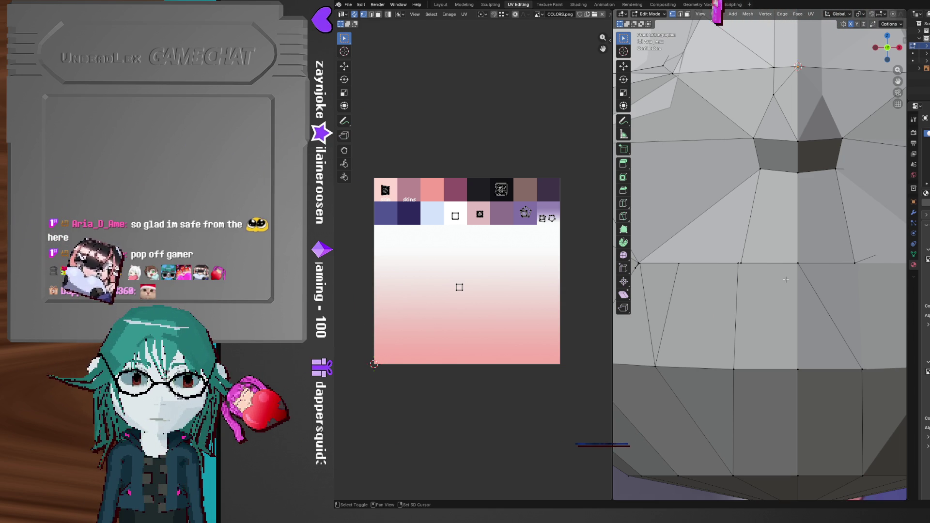
pyautogui.keyDown('shift'); pyautogui.moveTo(785, 280); pyautogui.dragTo(817, 274, button='middle'); pyautogui.keyUp('shift')
pyautogui.scroll(1, 813, 278)
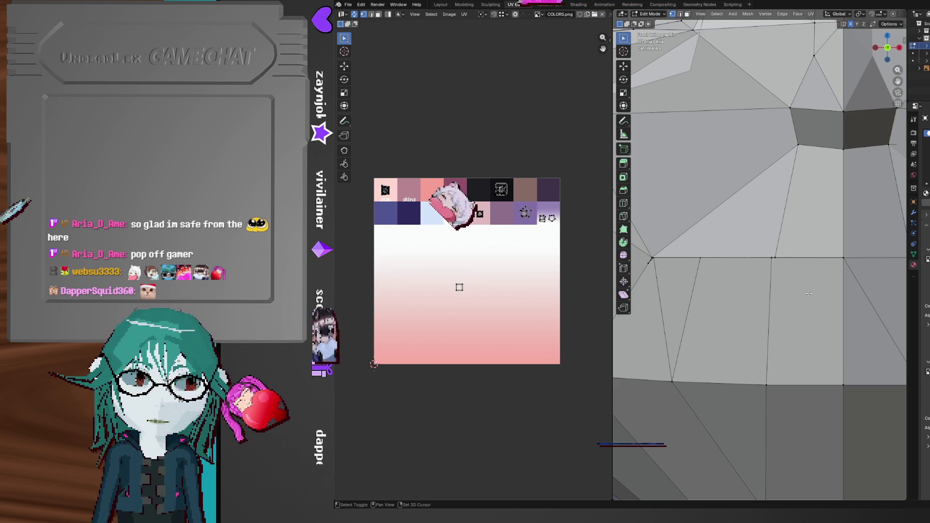
pyautogui.keyDown('shift'); pyautogui.moveTo(809, 293); pyautogui.dragTo(829, 306, button='middle'); pyautogui.keyUp('shift')
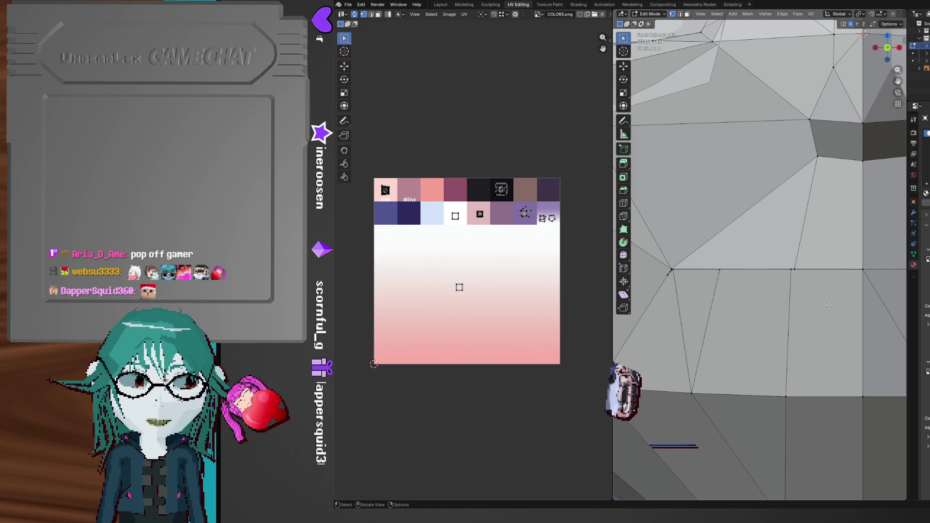
pyautogui.keyDown('ctrl'); pyautogui.moveTo(828, 305); pyautogui.dragTo(812, 304, button='middle'); pyautogui.keyUp('ctrl')
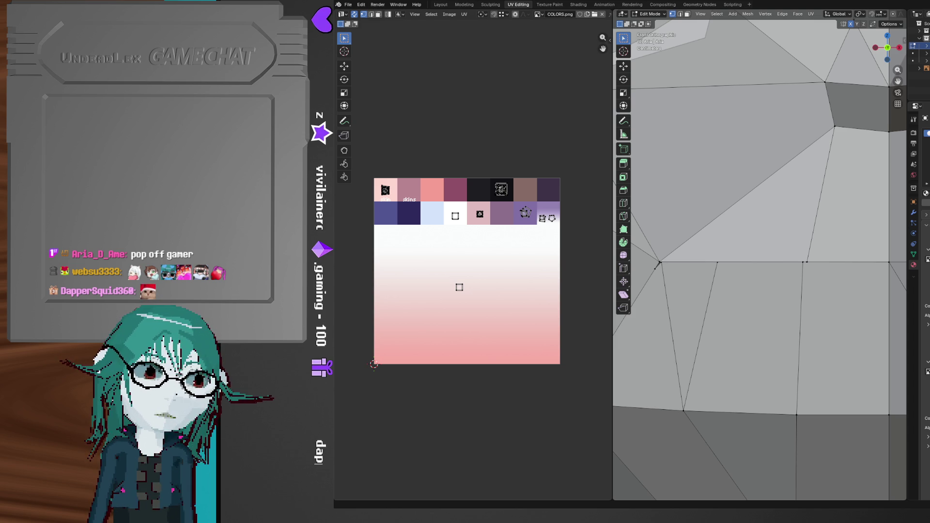
pyautogui.keyDown('shift'); pyautogui.moveTo(816, 214); pyautogui.dragTo(801, 238, button='middle'); pyautogui.keyUp('shift')
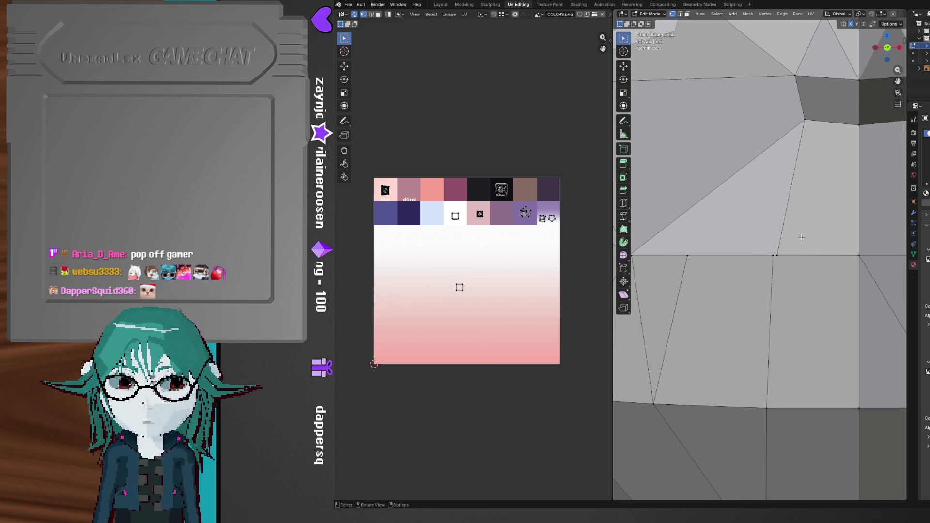
pyautogui.scroll(-3, 808, 218)
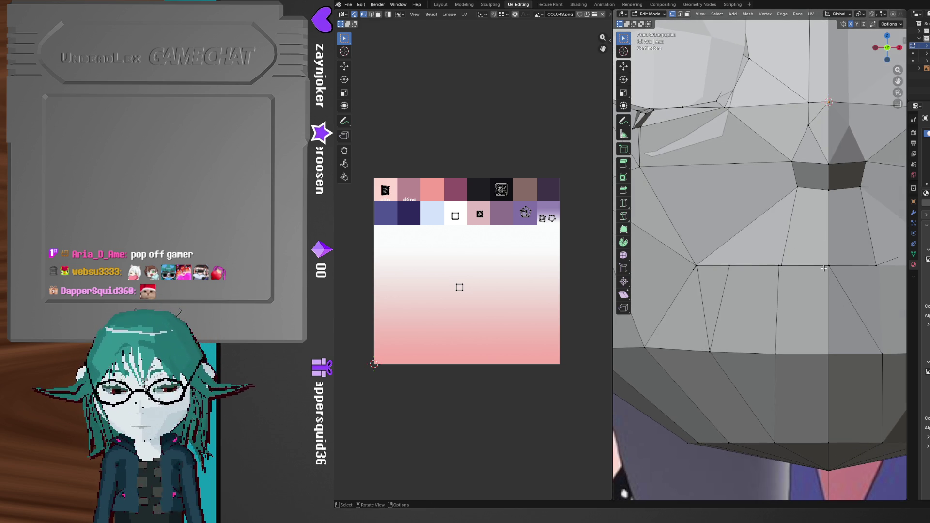
pyautogui.scroll(1, 824, 268)
# - Knife-cut a new row of edges across the mouth faces below the nose
pyautogui.press('k')
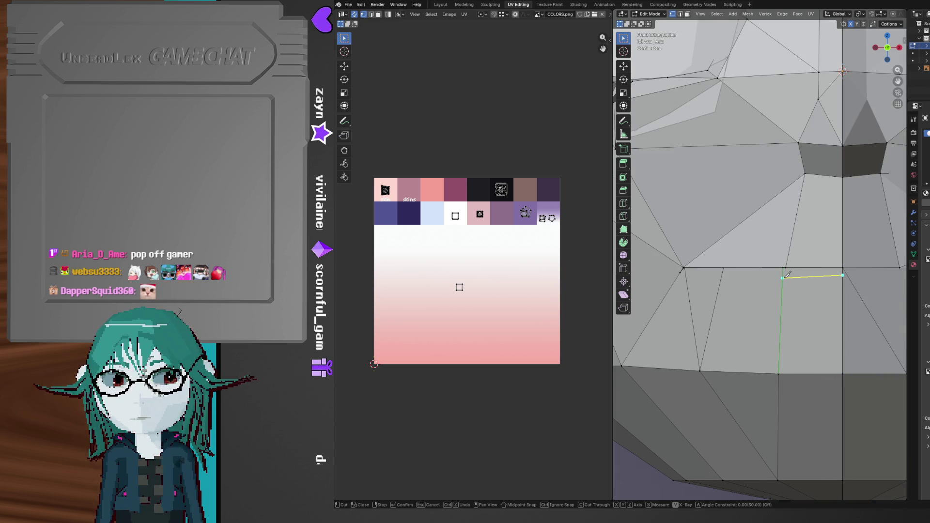
pyautogui.click(721, 275)
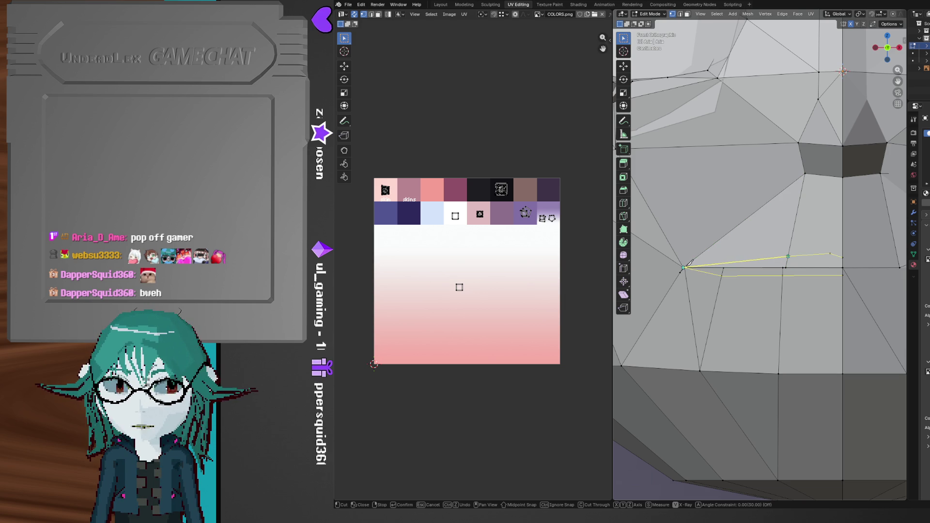
pyautogui.press('Return')
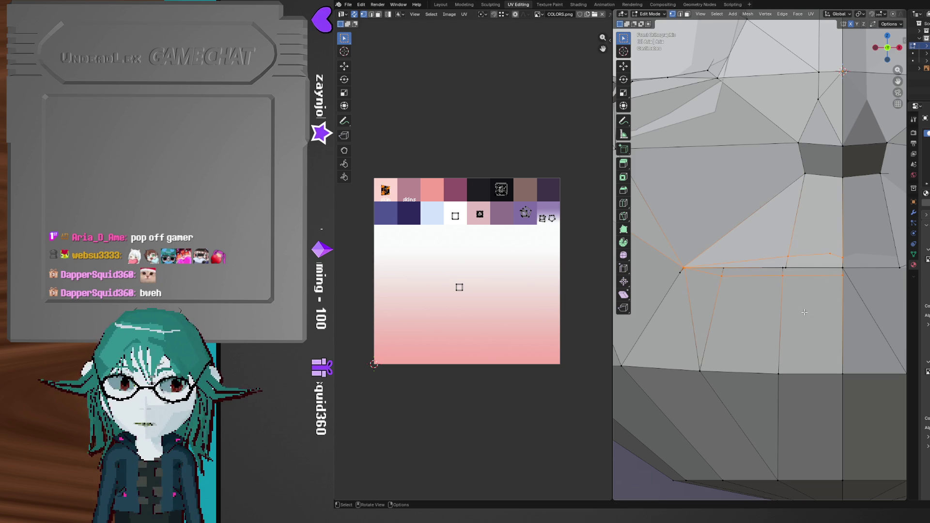
pyautogui.moveTo(805, 312)
pyautogui.mouseDown(button='middle')
pyautogui.moveTo(847, 317)
pyautogui.moveTo(775, 318)
pyautogui.mouseUp(button='middle')
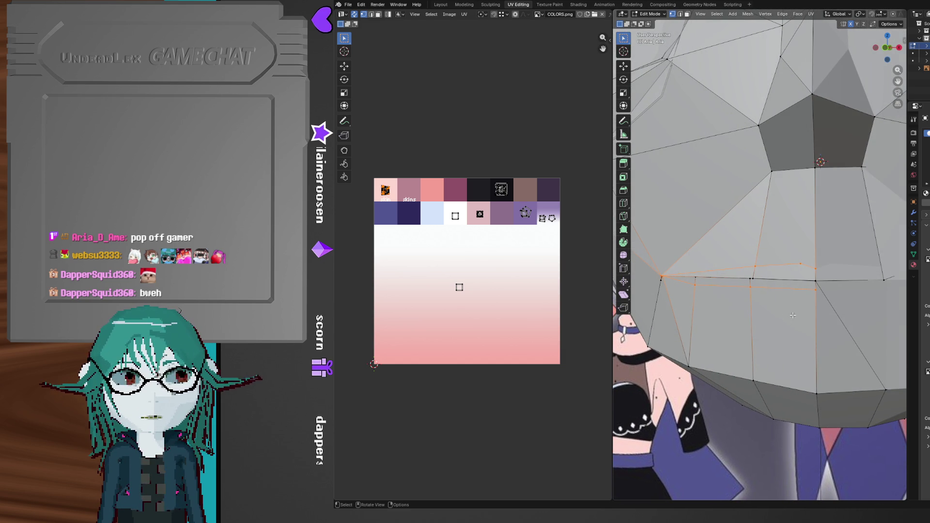
pyautogui.hotkey('alt', 'Tab')
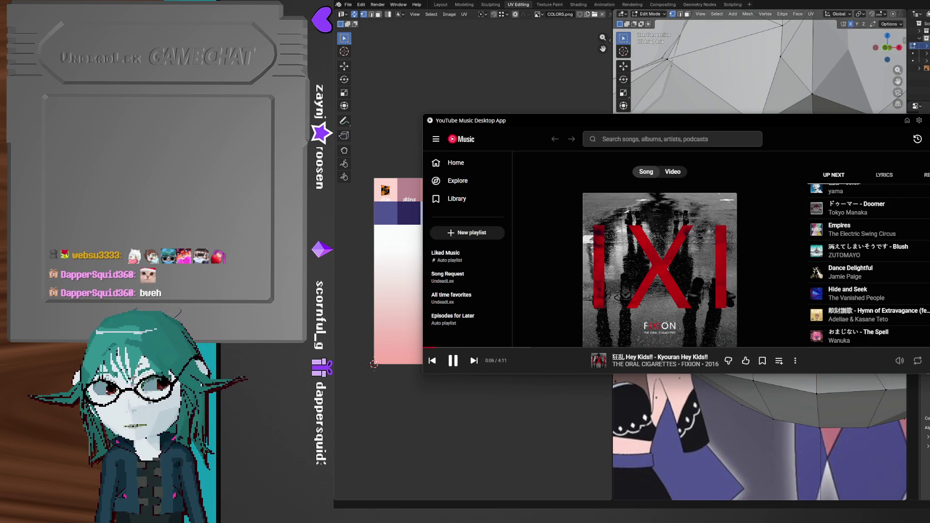
pyautogui.hotkey('alt', 'Tab')
pyautogui.moveTo(775, 335); pyautogui.dragTo(769, 335, button='middle')
# - Select the four lip faces in face select mode
pyautogui.press('3')
pyautogui.click(766, 290)
pyautogui.keyDown('shift'); pyautogui.click(717, 294); pyautogui.keyUp('shift')
pyautogui.keyDown('shift'); pyautogui.click(674, 292); pyautogui.keyUp('shift')
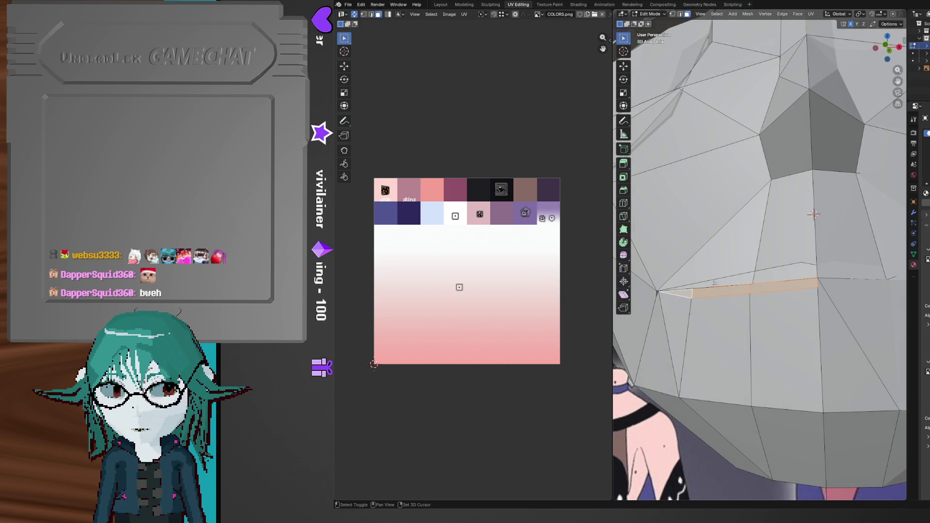
pyautogui.keyDown('shift'); pyautogui.click(785, 286); pyautogui.keyUp('shift')
pyautogui.moveTo(785, 286)
pyautogui.mouseDown(button='middle')
pyautogui.moveTo(783, 313)
pyautogui.moveTo(862, 315)
pyautogui.moveTo(795, 315)
pyautogui.moveTo(801, 324)
pyautogui.mouseUp(button='middle')
# - Save the blend file and apply the head's Mirror modifier in Object Mode
pyautogui.hotkey('ctrl', 's')
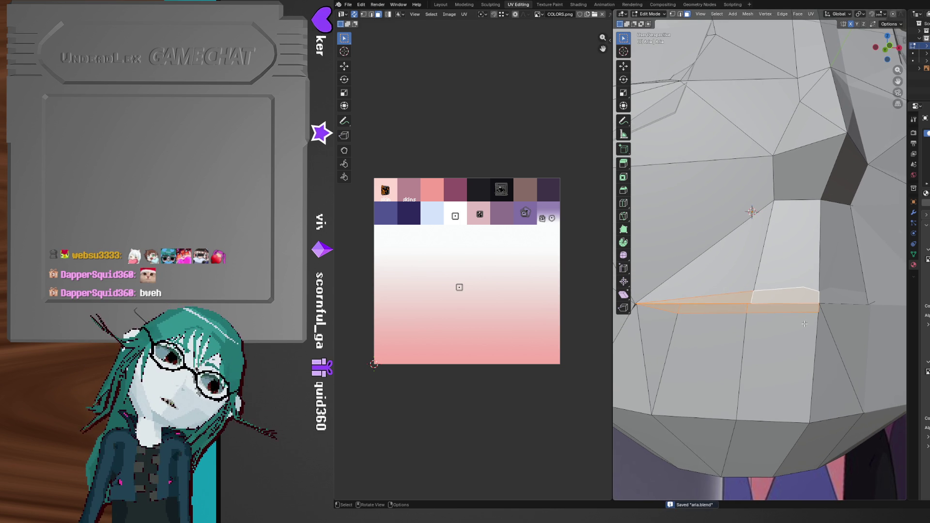
pyautogui.scroll(-5, 804, 323)
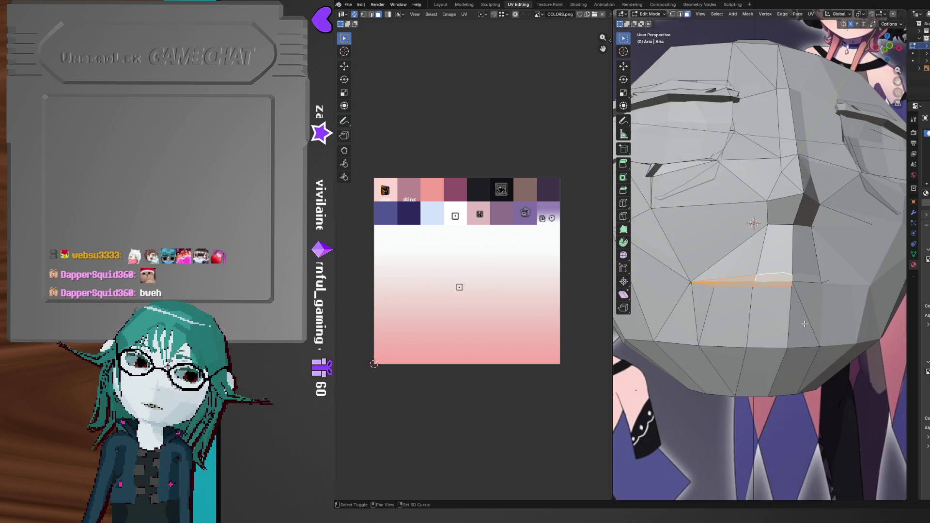
pyautogui.click(914, 219)
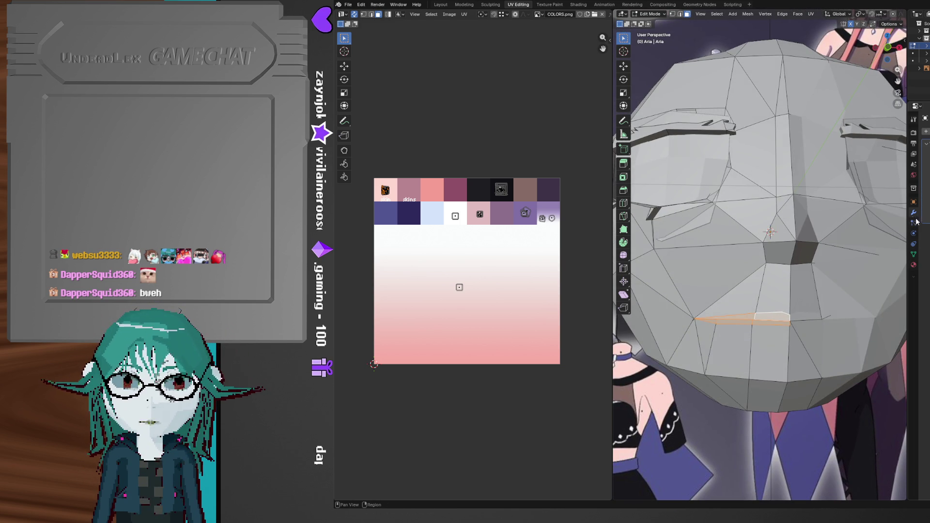
pyautogui.press('Tab')
pyautogui.hotkey('ctrl', 'a')
# - Switch the viewport to Material Preview to show the pink skin texture, then re-enter Edit Mode
pyautogui.moveTo(823, 320)
pyautogui.mouseDown(button='middle')
pyautogui.moveTo(792, 345)
pyautogui.moveTo(812, 347)
pyautogui.moveTo(747, 292)
pyautogui.moveTo(843, 276)
pyautogui.mouseUp(button='middle')
pyautogui.press('z')
pyautogui.click(810, 328)
pyautogui.press('Tab')
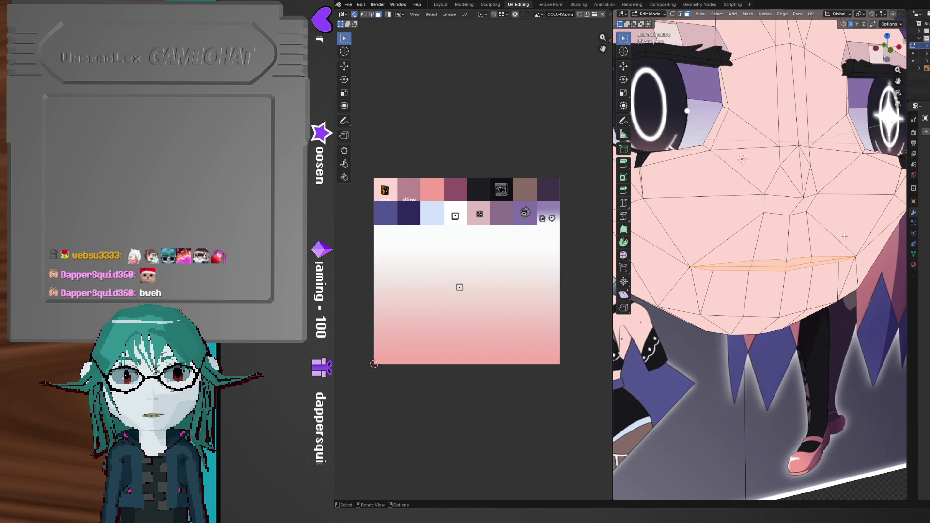
# - In front view, select the left mouth-corner vertices and slide them along X
pyautogui.moveTo(845, 236); pyautogui.dragTo(781, 282, button='middle')
pyautogui.scroll(-6, 781, 283)
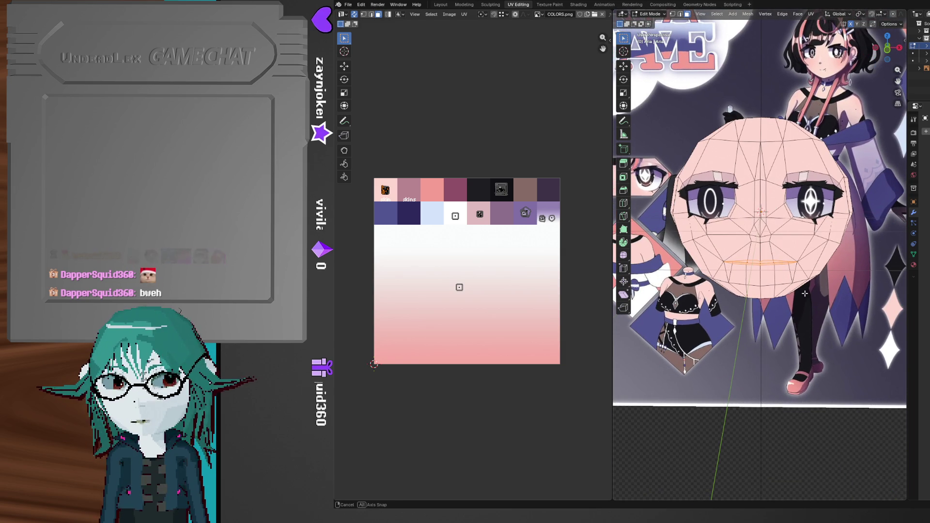
pyautogui.click(888, 54)
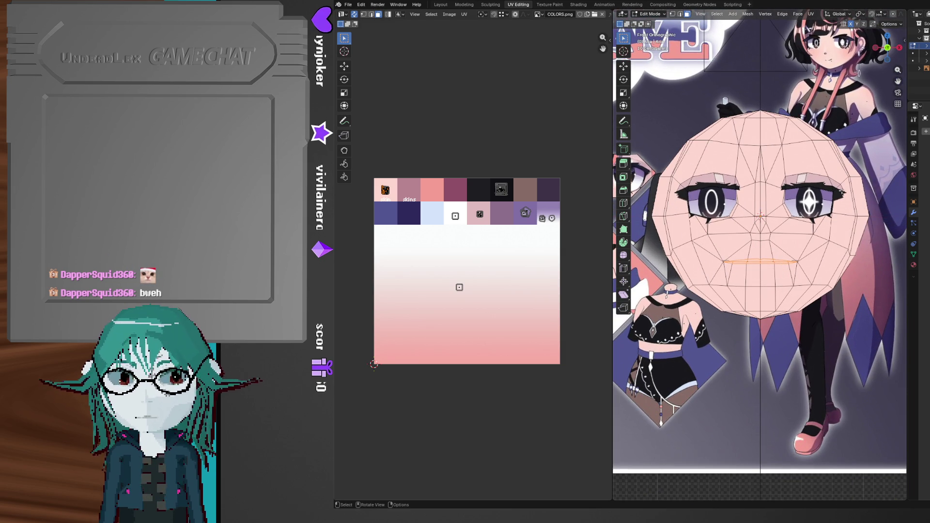
pyautogui.scroll(5, 790, 288)
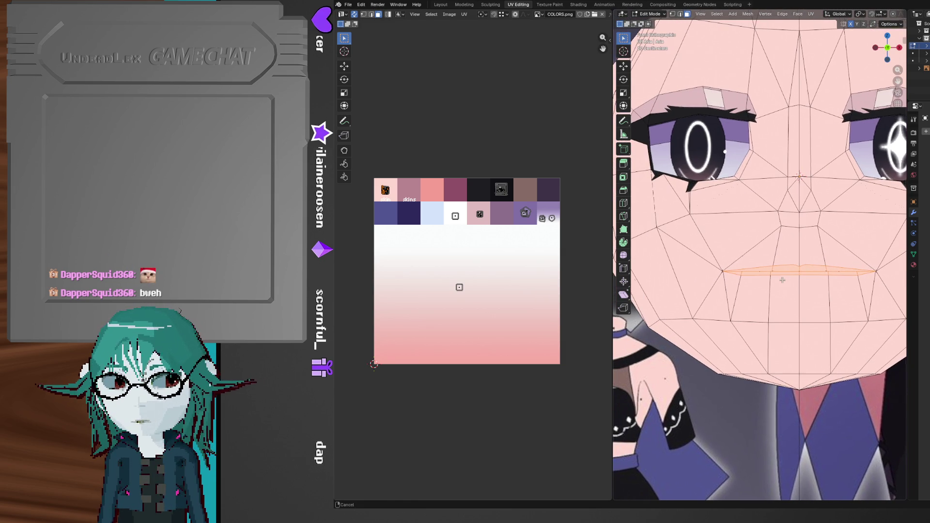
pyautogui.press('1')
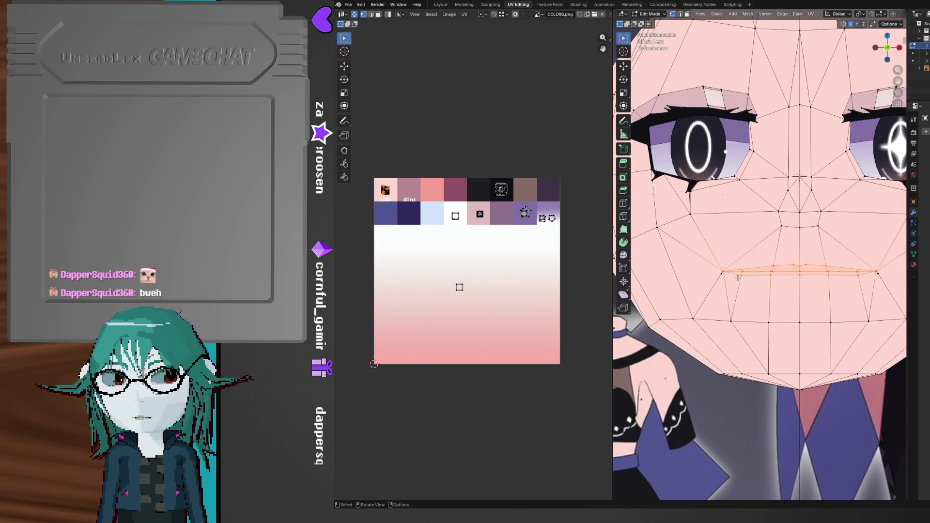
pyautogui.moveTo(715, 259); pyautogui.dragTo(751, 291)
pyautogui.scroll(3, 744, 271)
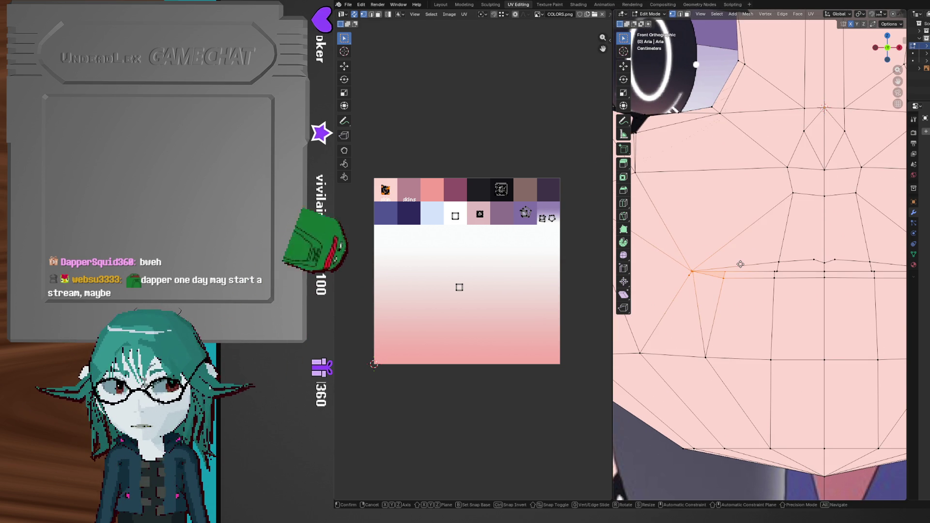
pyautogui.press('g')
pyautogui.press('x')
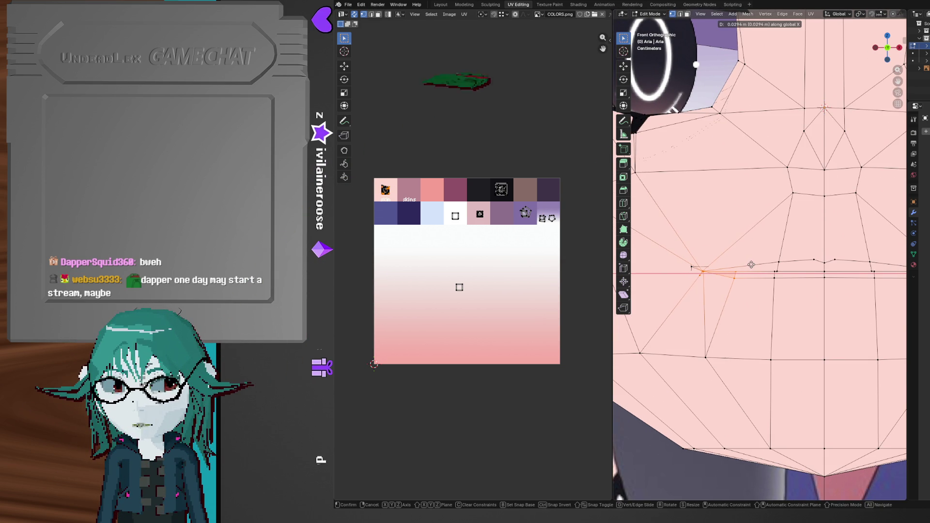
pyautogui.click(747, 308)
# - Box-select the corner vertices, move them sideways on X and vertically on Z, then exit to Object Mode
pyautogui.moveTo(744, 330); pyautogui.dragTo(706, 287)
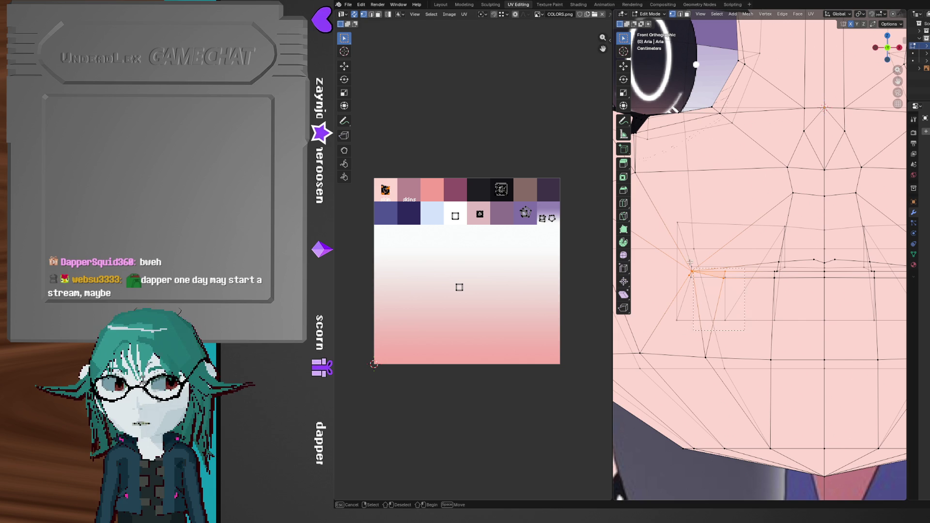
pyautogui.moveTo(665, 206); pyautogui.dragTo(664, 206)
pyautogui.press('g')
pyautogui.press('x')
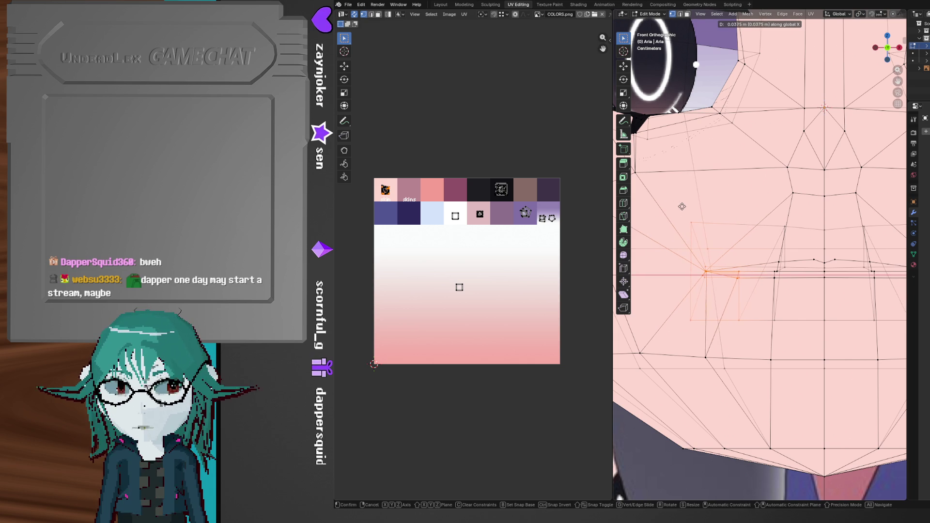
pyautogui.click(689, 208)
pyautogui.press('g')
pyautogui.press('z')
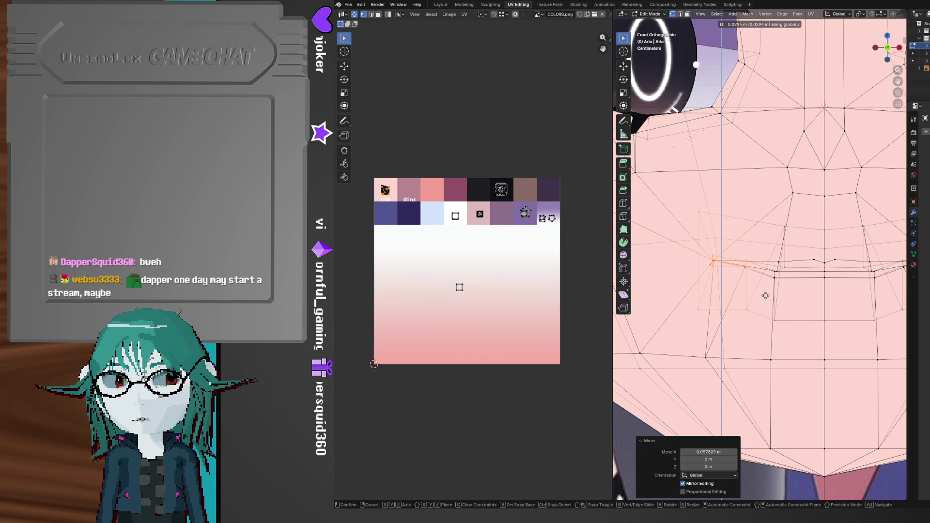
pyautogui.click(766, 302)
pyautogui.press('Tab')
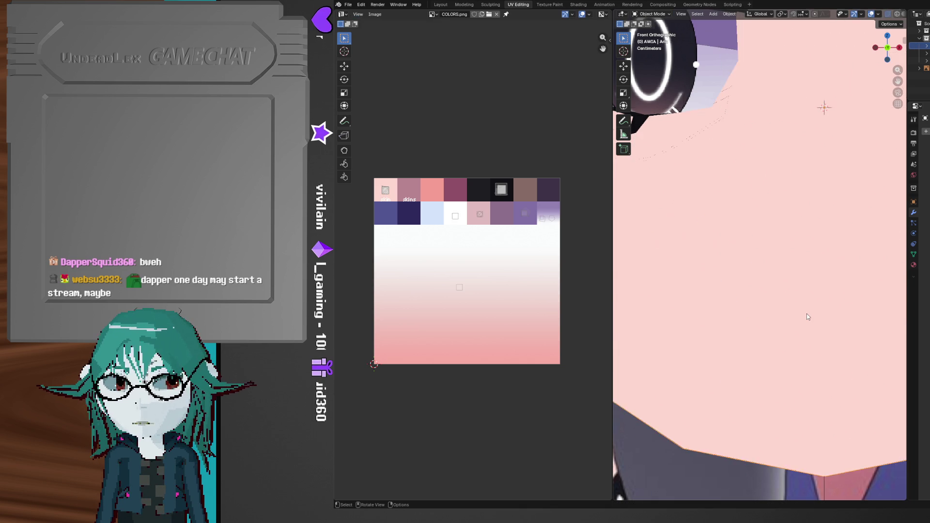
# - Enter Edit Mode with X-ray off and slide the selected mouth edges along Y
pyautogui.scroll(-5, 806, 313)
pyautogui.moveTo(805, 312); pyautogui.dragTo(853, 324, button='middle')
pyautogui.hotkey('alt', 'z')
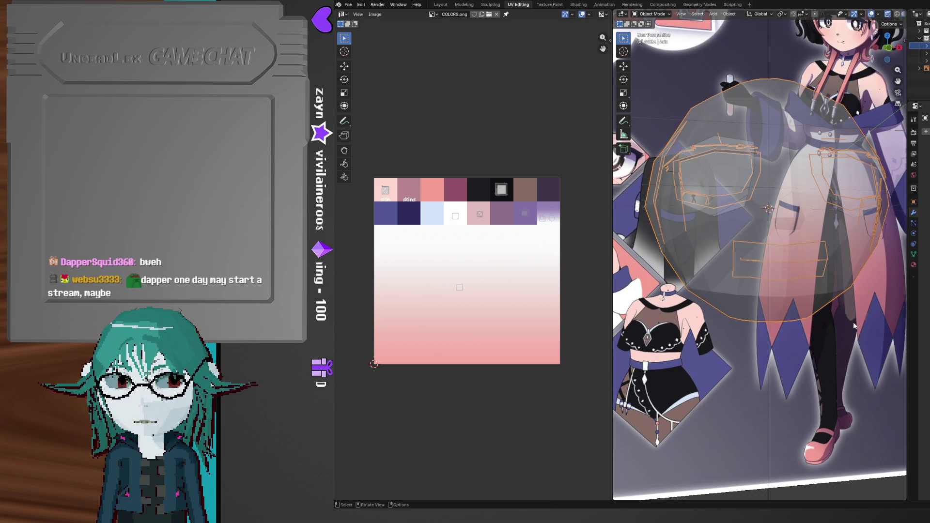
pyautogui.press('Tab')
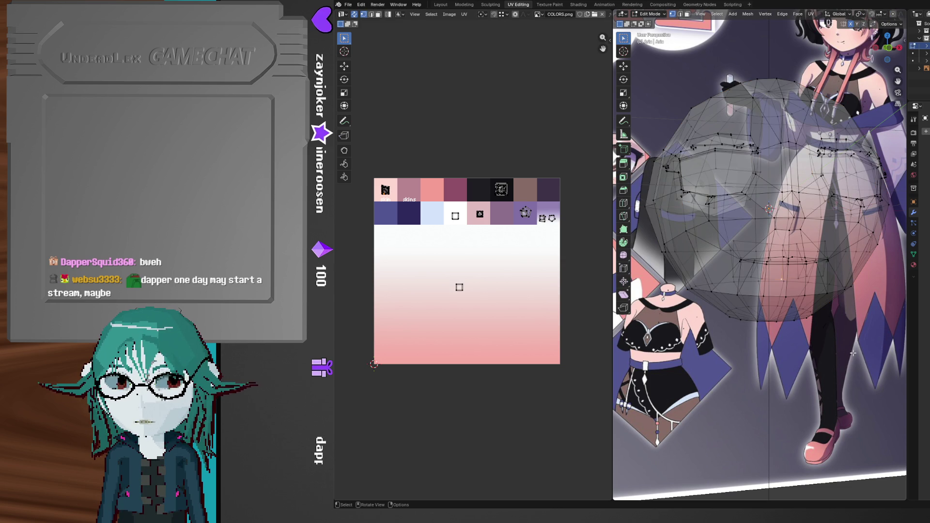
pyautogui.scroll(3, 852, 356)
pyautogui.hotkey('alt', 'z')
pyautogui.moveTo(852, 356)
pyautogui.mouseDown(button='middle')
pyautogui.moveTo(838, 337)
pyautogui.moveTo(785, 339)
pyautogui.moveTo(855, 331)
pyautogui.moveTo(688, 315)
pyautogui.moveTo(857, 301)
pyautogui.moveTo(813, 306)
pyautogui.moveTo(821, 291)
pyautogui.moveTo(783, 294)
pyautogui.moveTo(797, 293)
pyautogui.mouseUp(button='middle')
pyautogui.scroll(1, 730, 324)
pyautogui.scroll(2, 729, 308)
pyautogui.press('g')
pyautogui.press('y')
pyautogui.click(780, 293)
# - Add a centred loop cut horizontally across the mouth faces
pyautogui.click(848, 233)
pyautogui.moveTo(849, 233); pyautogui.dragTo(802, 347, button='middle')
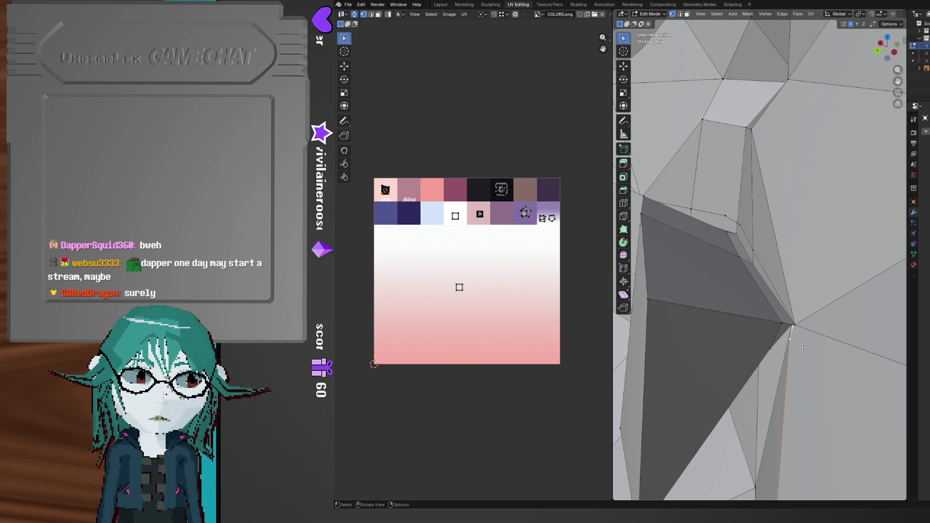
pyautogui.moveTo(802, 347)
pyautogui.mouseDown(button='middle')
pyautogui.moveTo(843, 338)
pyautogui.moveTo(817, 338)
pyautogui.moveTo(766, 284)
pyautogui.moveTo(791, 282)
pyautogui.moveTo(844, 309)
pyautogui.mouseUp(button='middle')
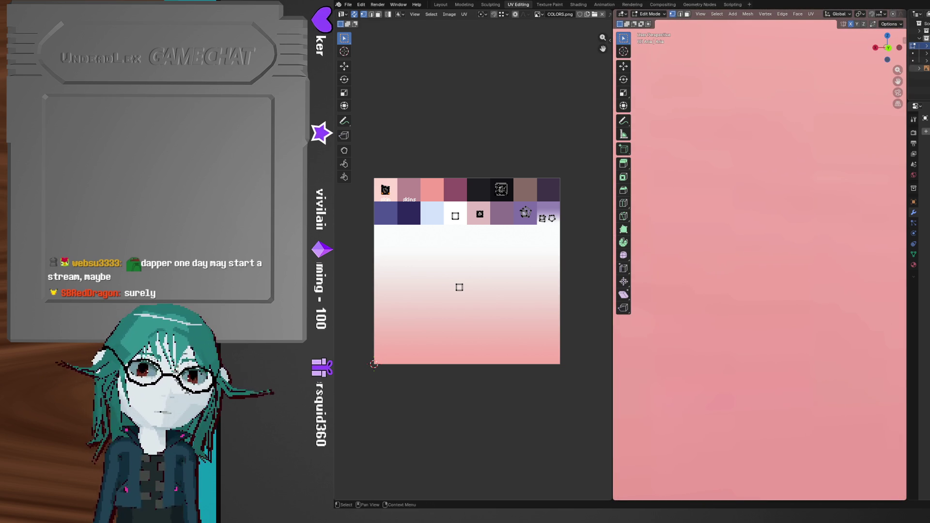
pyautogui.moveTo(831, 272)
pyautogui.mouseDown(button='middle')
pyautogui.moveTo(749, 324)
pyautogui.moveTo(748, 262)
pyautogui.moveTo(786, 257)
pyautogui.moveTo(777, 252)
pyautogui.mouseUp(button='middle')
pyautogui.hotkey('ctrl', 'r')
pyautogui.click(748, 261)
pyautogui.rightClick(748, 262)
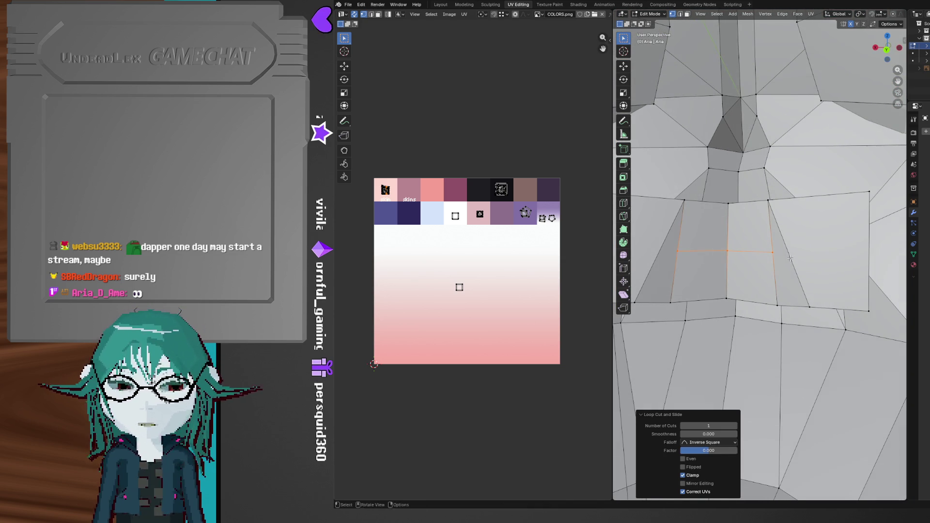
# - Knife-cut a new edge line across the mouth faces
pyautogui.press('k')
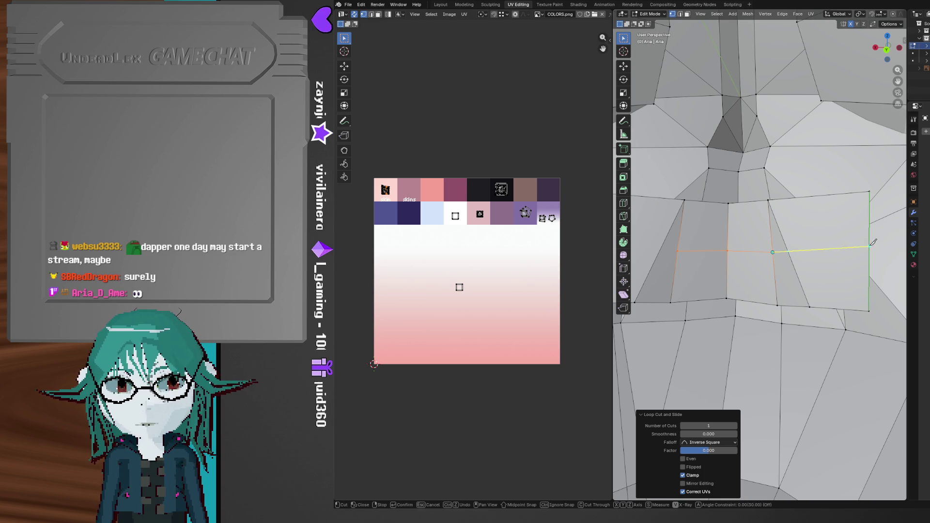
pyautogui.moveTo(868, 247); pyautogui.dragTo(728, 241, button='middle')
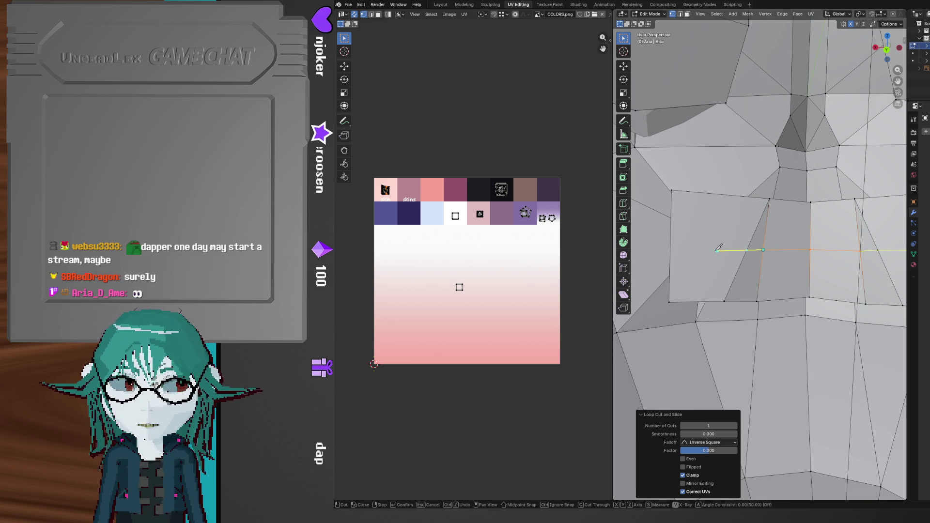
pyautogui.click(671, 246)
pyautogui.press('Return')
pyautogui.moveTo(752, 265); pyautogui.dragTo(794, 242, button='middle')
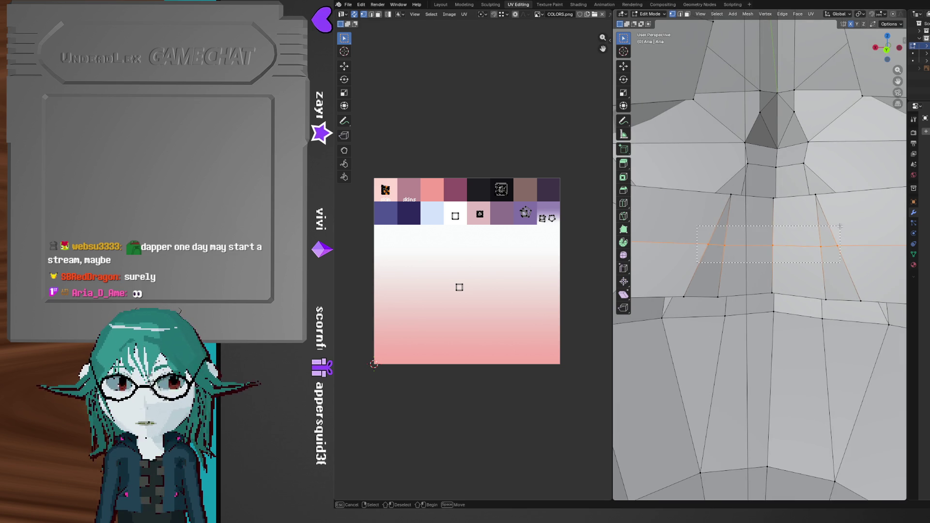
pyautogui.moveTo(846, 226); pyautogui.dragTo(760, 262, button='middle')
# - Push the new cut loop about 0.058 m along Y to form the lip line
pyautogui.press('g')
pyautogui.press('y')
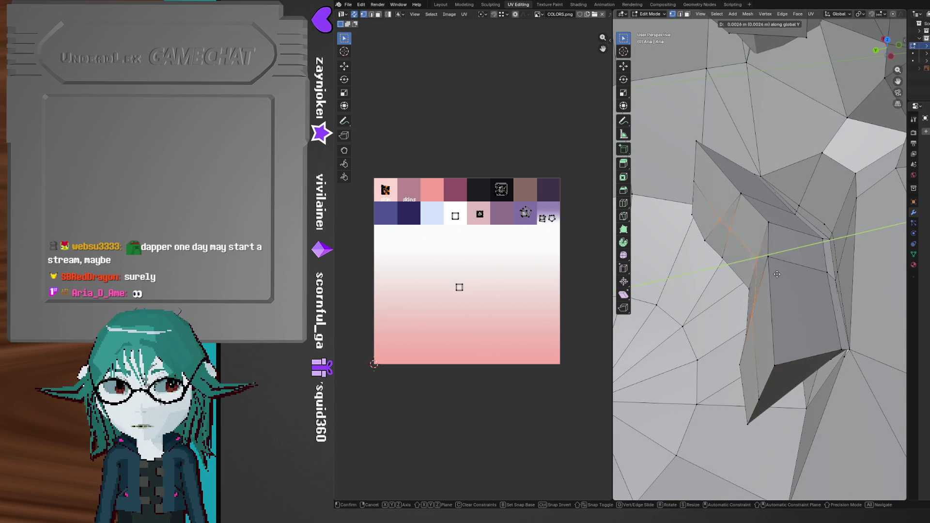
pyautogui.click(731, 276)
pyautogui.press('g')
pyautogui.press('y')
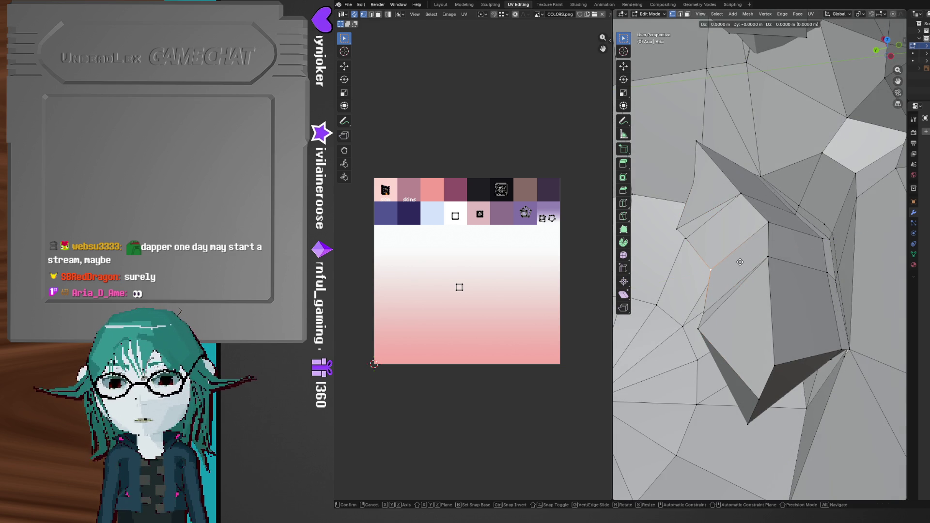
pyautogui.click(716, 264)
pyautogui.moveTo(722, 262); pyautogui.dragTo(787, 253, button='middle')
pyautogui.moveTo(745, 280)
pyautogui.mouseDown(button='middle')
pyautogui.moveTo(774, 278)
pyautogui.moveTo(795, 261)
pyautogui.mouseUp(button='middle')
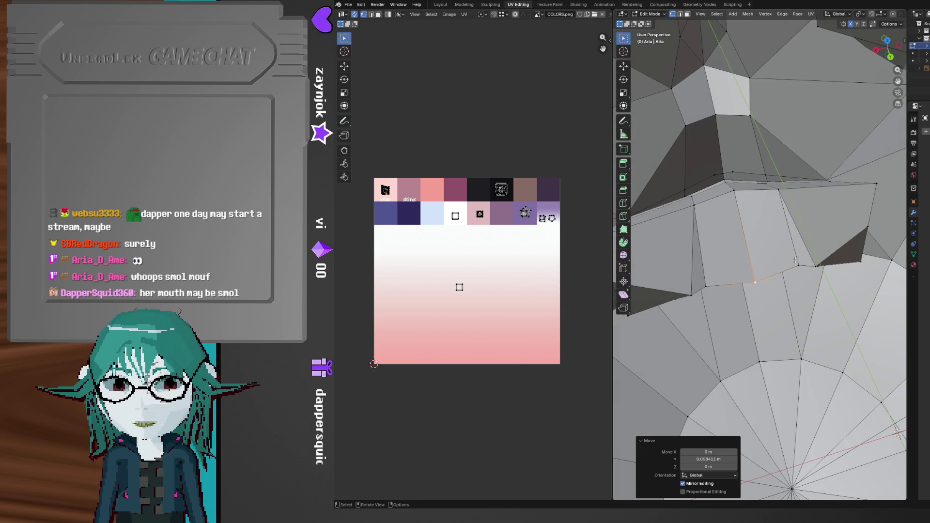
# - Slide a mouth-corner vertex along Y
pyautogui.click(800, 261)
pyautogui.moveTo(732, 278); pyautogui.dragTo(757, 284, button='middle')
pyautogui.press('g')
pyautogui.press('y')
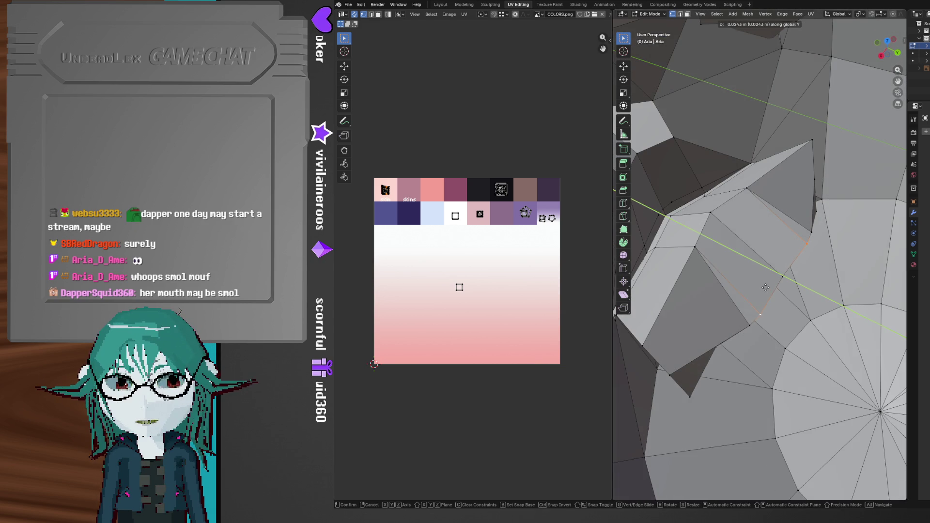
pyautogui.click(764, 287)
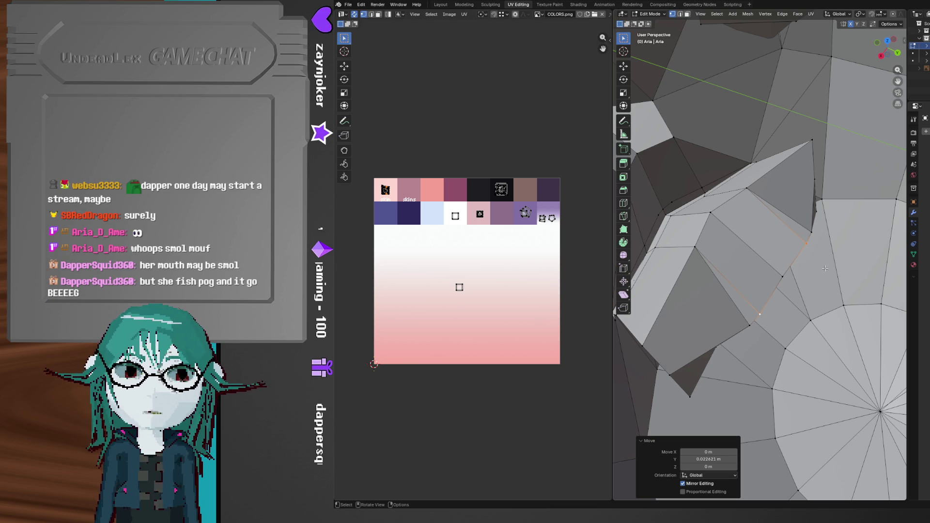
pyautogui.moveTo(817, 286)
pyautogui.mouseDown(button='middle')
pyautogui.moveTo(726, 255)
pyautogui.moveTo(746, 268)
pyautogui.mouseUp(button='middle')
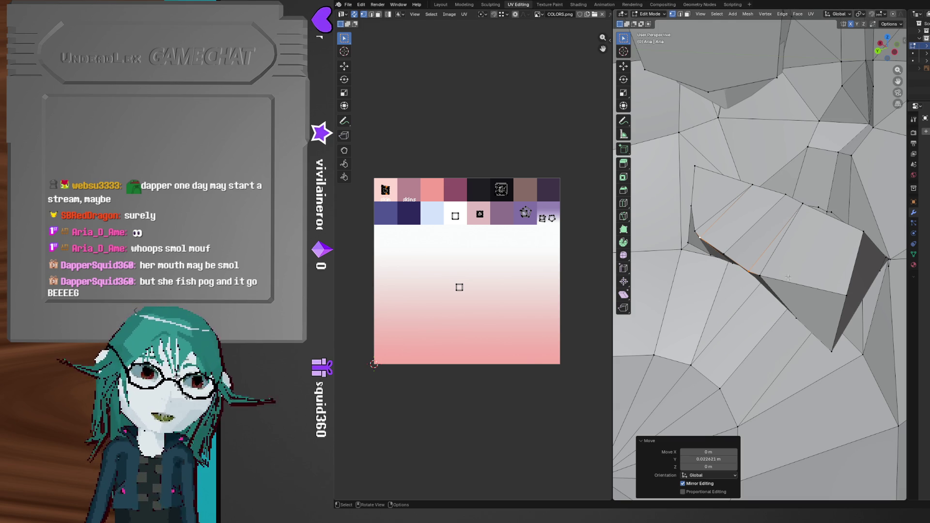
pyautogui.moveTo(806, 277)
pyautogui.mouseDown(button='middle')
pyautogui.moveTo(779, 284)
pyautogui.moveTo(816, 275)
pyautogui.moveTo(798, 261)
pyautogui.mouseUp(button='middle')
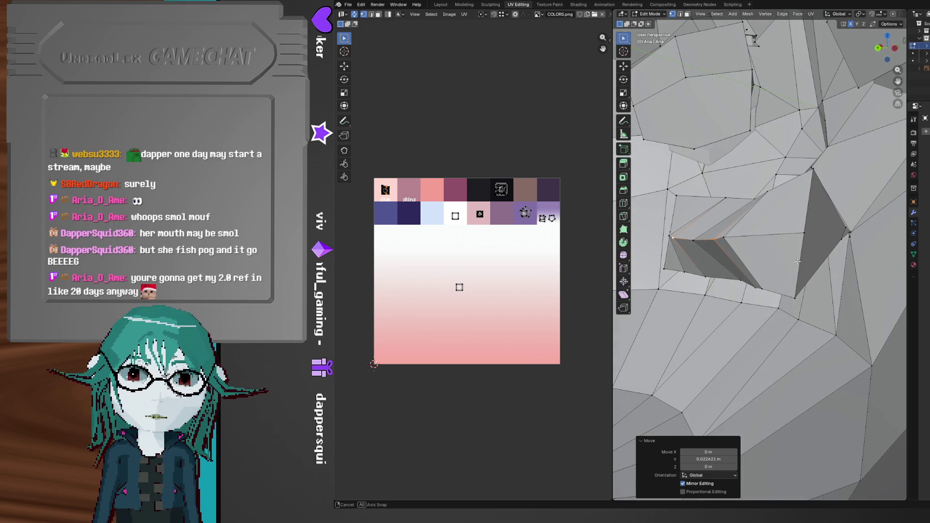
# - Scale a lip edge on Z to 0.53 to flatten it
pyautogui.click(809, 178)
pyautogui.moveTo(796, 292); pyautogui.dragTo(823, 295, button='middle')
pyautogui.press('s')
pyautogui.press('z')
pyautogui.click(833, 284)
pyautogui.moveTo(794, 257)
pyautogui.mouseDown(button='middle')
pyautogui.moveTo(776, 247)
pyautogui.moveTo(700, 255)
pyautogui.moveTo(713, 300)
pyautogui.mouseUp(button='middle')
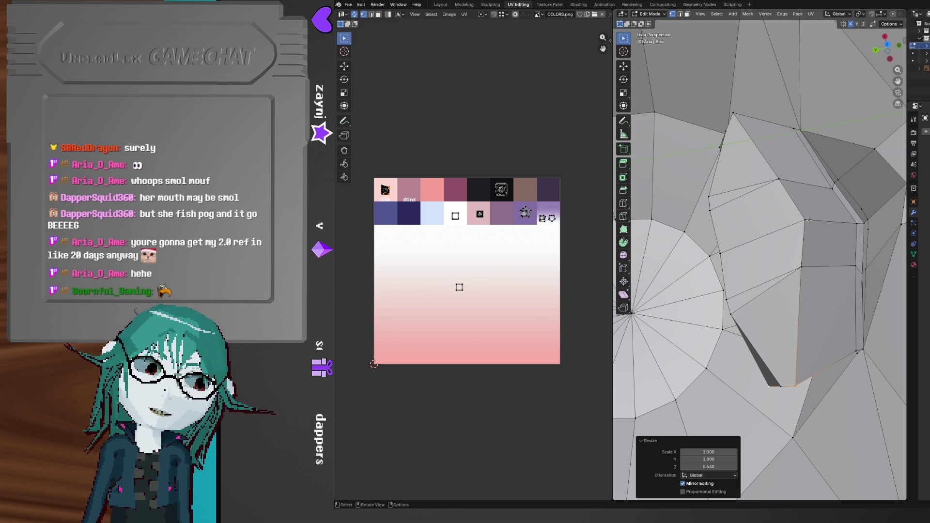
# - Box-select the lip edges and lower them about 0.05 m along Z
pyautogui.press('b')
pyautogui.moveTo(810, 290); pyautogui.dragTo(809, 290)
pyautogui.moveTo(809, 290)
pyautogui.mouseDown(button='middle')
pyautogui.moveTo(828, 236)
pyautogui.moveTo(823, 256)
pyautogui.moveTo(744, 212)
pyautogui.moveTo(794, 204)
pyautogui.moveTo(762, 194)
pyautogui.mouseUp(button='middle')
pyautogui.click(763, 244)
pyautogui.moveTo(847, 236)
pyautogui.mouseDown(button='middle')
pyautogui.moveTo(730, 344)
pyautogui.moveTo(777, 339)
pyautogui.mouseUp(button='middle')
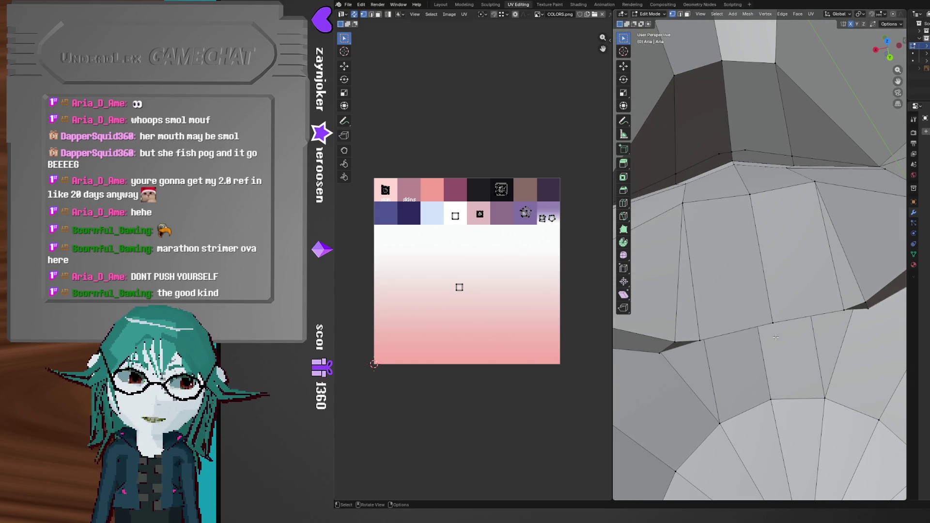
pyautogui.moveTo(742, 267); pyautogui.dragTo(809, 277, button='middle')
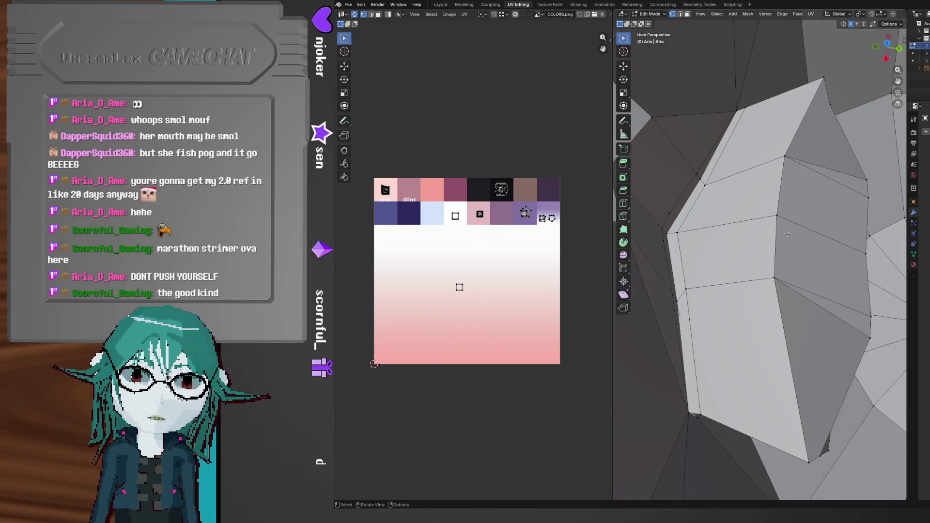
pyautogui.moveTo(758, 147); pyautogui.dragTo(784, 248)
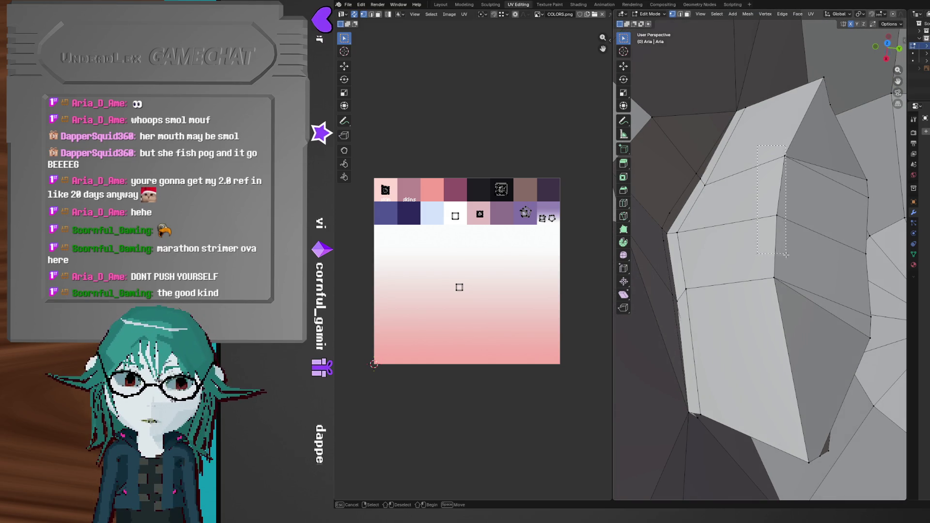
pyautogui.moveTo(801, 293); pyautogui.dragTo(800, 294)
pyautogui.moveTo(800, 294)
pyautogui.mouseDown(button='middle')
pyautogui.moveTo(703, 290)
pyautogui.moveTo(761, 306)
pyautogui.moveTo(819, 301)
pyautogui.moveTo(764, 310)
pyautogui.moveTo(773, 266)
pyautogui.moveTo(758, 231)
pyautogui.mouseUp(button='middle')
pyautogui.press('g')
pyautogui.press('z')
pyautogui.click(706, 296)
# - Select the lower edge of the mouth-corner triangle
pyautogui.click(757, 229)
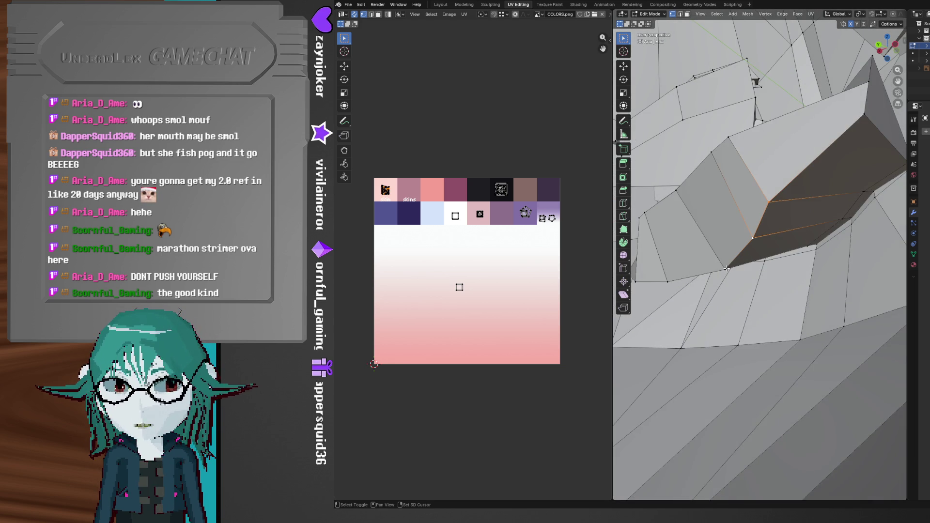
pyautogui.moveTo(706, 260)
pyautogui.mouseDown(button='middle')
pyautogui.moveTo(819, 279)
pyautogui.moveTo(734, 328)
pyautogui.moveTo(791, 264)
pyautogui.moveTo(736, 229)
pyautogui.moveTo(789, 247)
pyautogui.moveTo(788, 240)
pyautogui.mouseUp(button='middle')
pyautogui.click(816, 234)
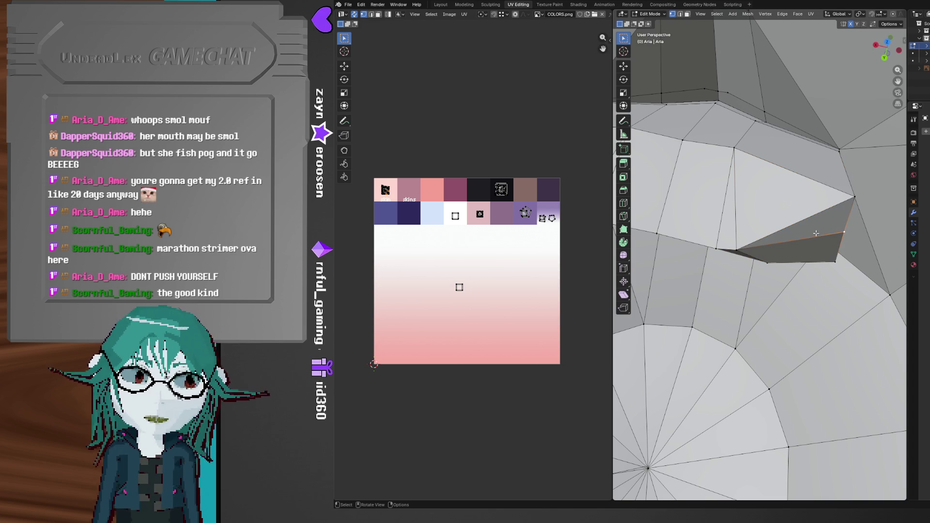
# - Pull the mouth-corner tip vertex about 0.051 m along X
pyautogui.click(849, 211)
pyautogui.moveTo(849, 211); pyautogui.dragTo(758, 255, button='middle')
pyautogui.press('g')
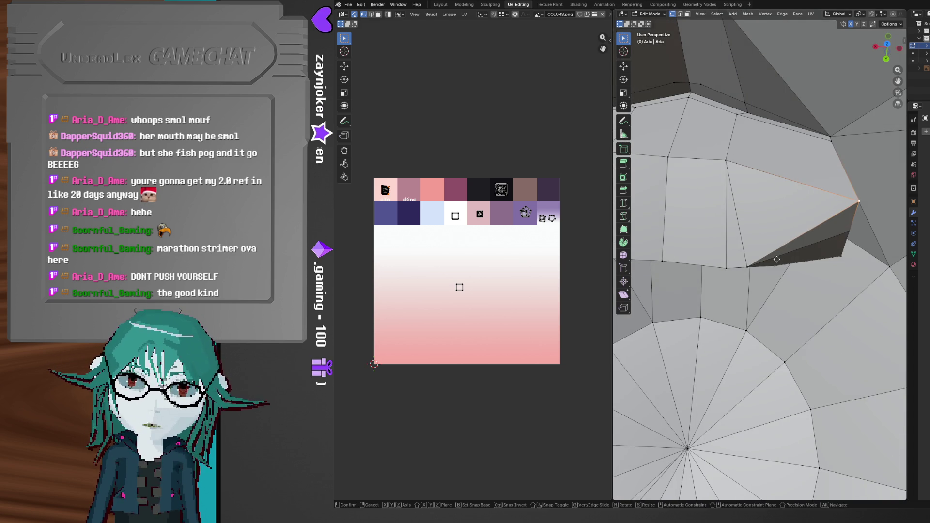
pyautogui.press('y')
pyautogui.press('x')
pyautogui.click(783, 226)
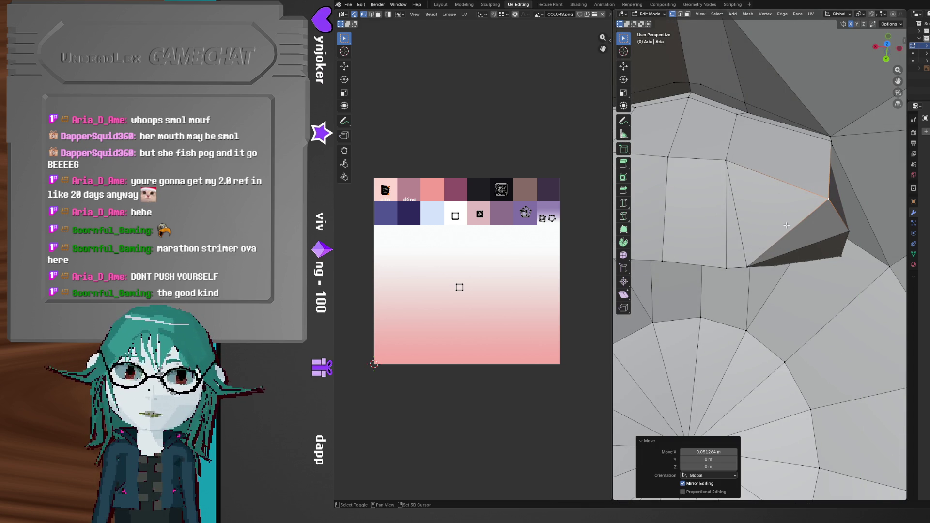
# - Join the tip and a lower vertex with a new edge to split the face
pyautogui.moveTo(802, 213)
pyautogui.mouseDown(button='middle')
pyautogui.moveTo(771, 224)
pyautogui.moveTo(718, 172)
pyautogui.mouseUp(button='middle')
pyautogui.scroll(4, 718, 173)
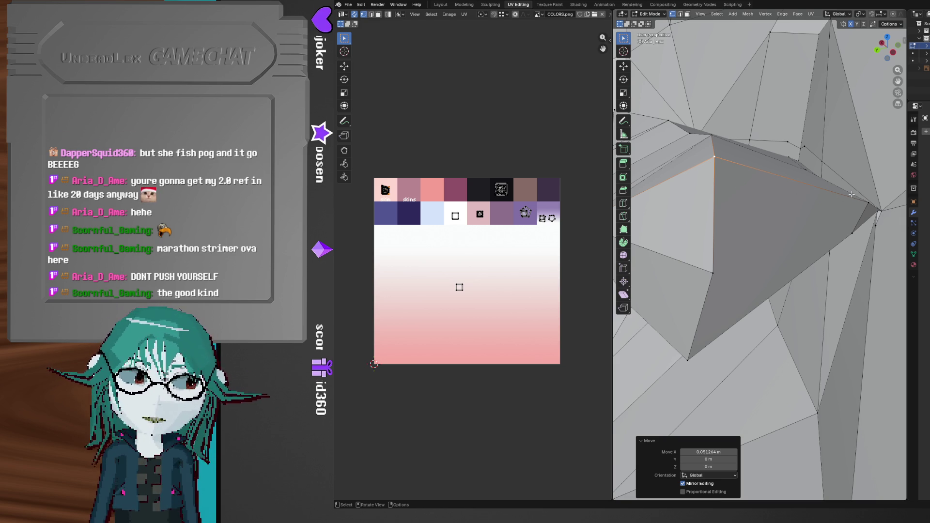
pyautogui.moveTo(834, 203); pyautogui.dragTo(786, 246, button='middle')
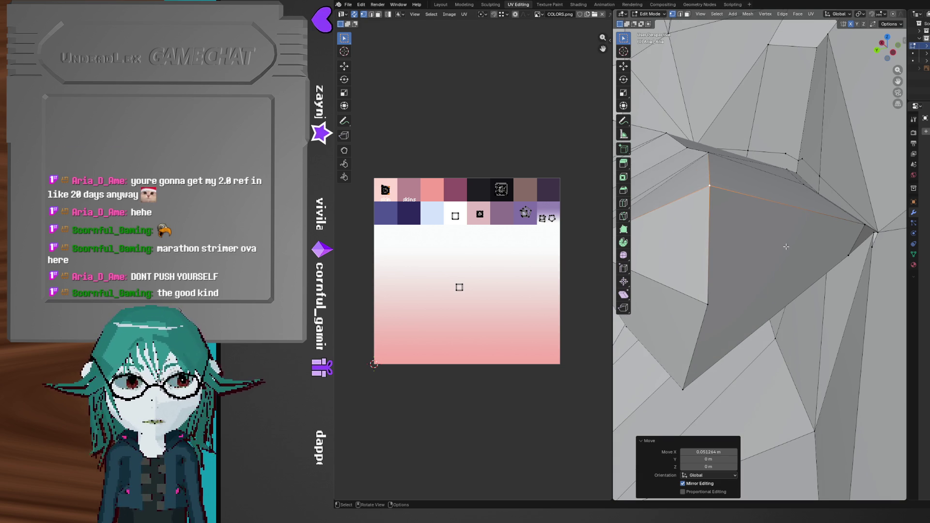
pyautogui.click(715, 300)
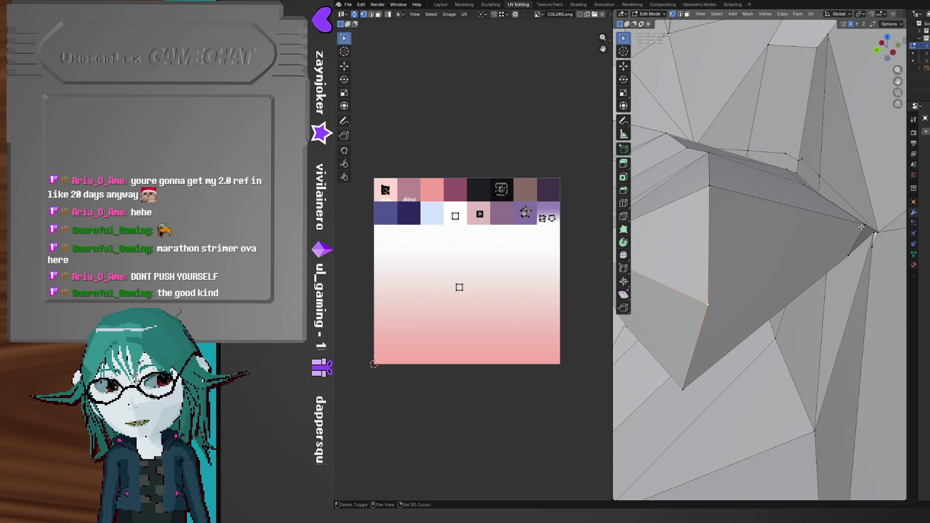
pyautogui.press('j')
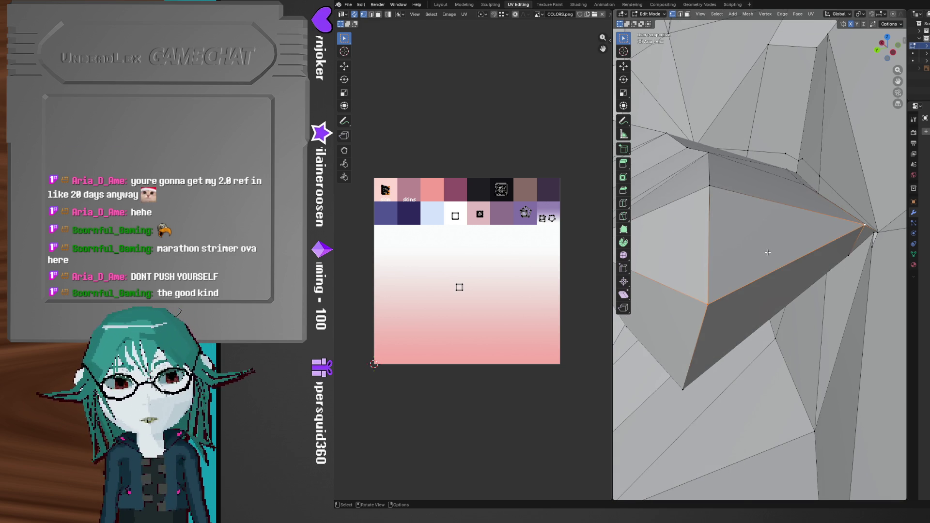
pyautogui.moveTo(743, 244)
pyautogui.mouseDown(button='middle')
pyautogui.moveTo(781, 228)
pyautogui.moveTo(777, 233)
pyautogui.mouseUp(button='middle')
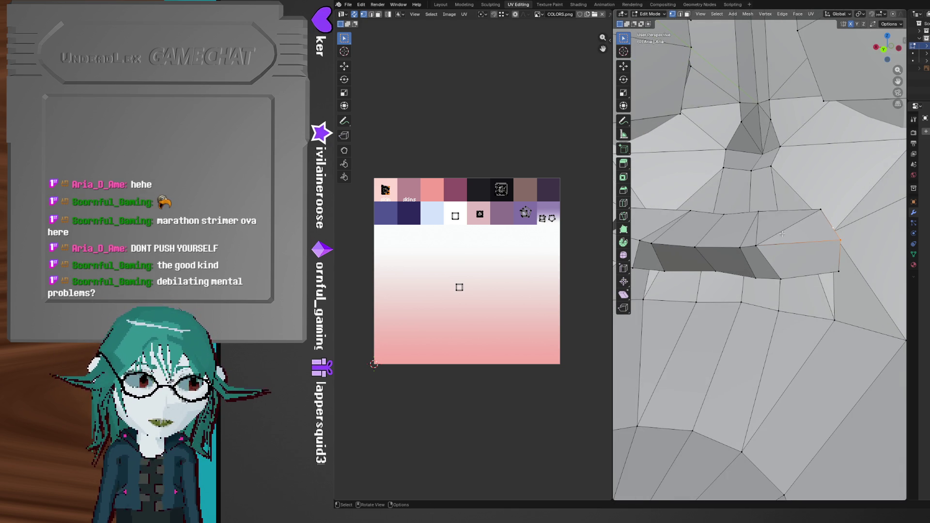
# - Select two mouth-corner vertices and slide them about 0.016 m along Y with mirror editing
pyautogui.moveTo(796, 248); pyautogui.dragTo(759, 254, button='middle')
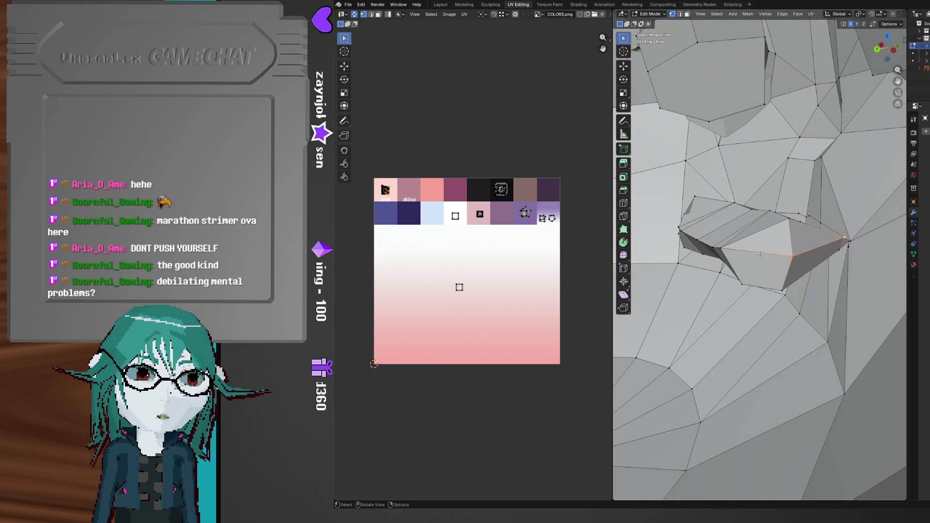
pyautogui.moveTo(763, 253)
pyautogui.mouseDown(button='middle')
pyautogui.moveTo(835, 250)
pyautogui.moveTo(821, 262)
pyautogui.moveTo(743, 240)
pyautogui.mouseUp(button='middle')
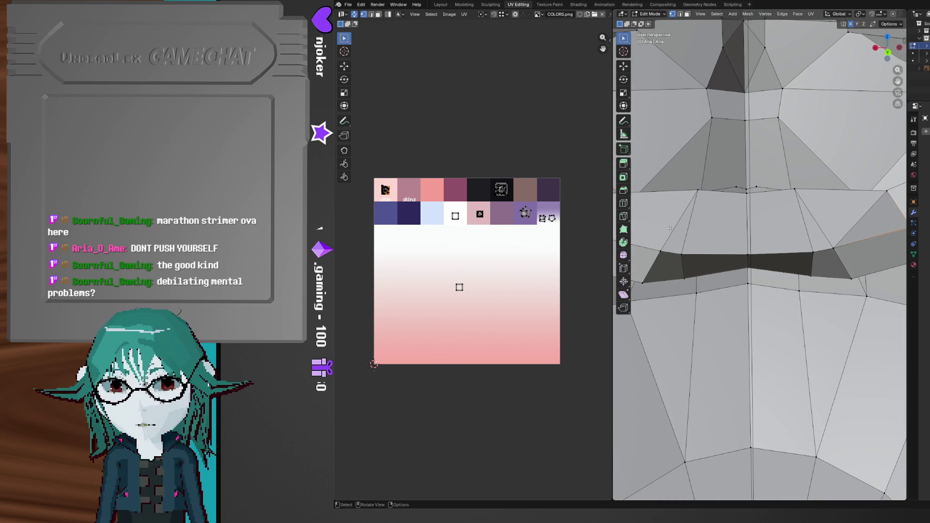
pyautogui.click(818, 251)
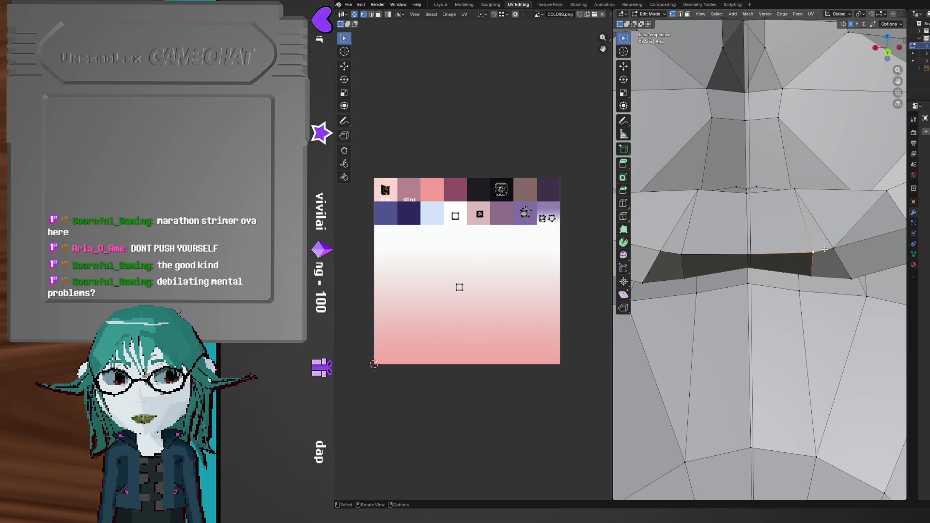
pyautogui.click(833, 251)
pyautogui.moveTo(833, 251); pyautogui.dragTo(823, 260, button='middle')
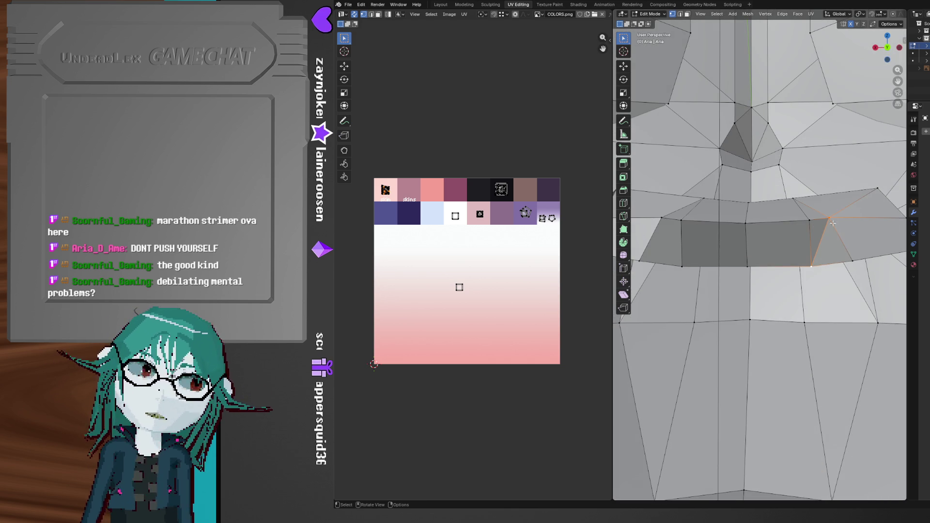
pyautogui.moveTo(833, 233)
pyautogui.mouseDown(button='middle')
pyautogui.moveTo(752, 295)
pyautogui.moveTo(770, 242)
pyautogui.mouseUp(button='middle')
pyautogui.press('g')
pyautogui.press('x')
pyautogui.press('y')
pyautogui.click(797, 278)
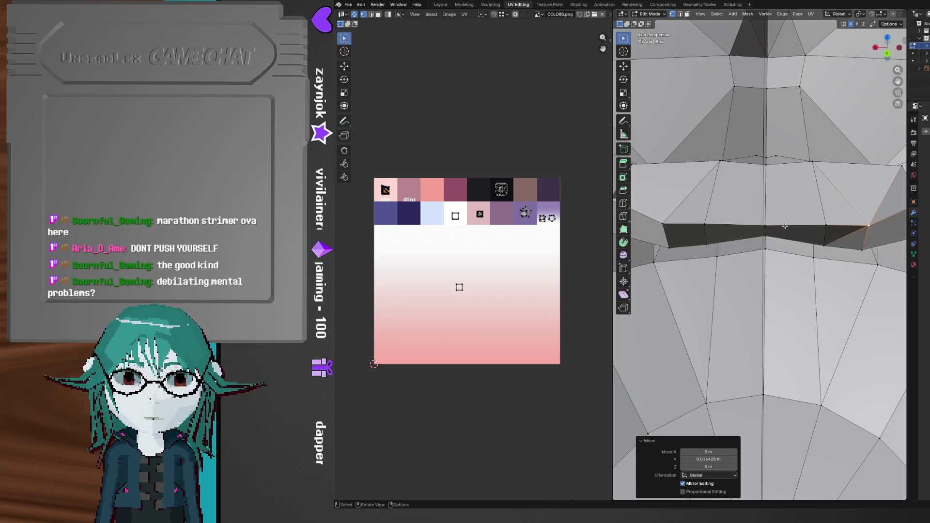
pyautogui.moveTo(784, 227)
pyautogui.mouseDown(button='middle')
pyautogui.moveTo(821, 236)
pyautogui.moveTo(818, 247)
pyautogui.moveTo(750, 258)
pyautogui.moveTo(758, 267)
pyautogui.mouseUp(button='middle')
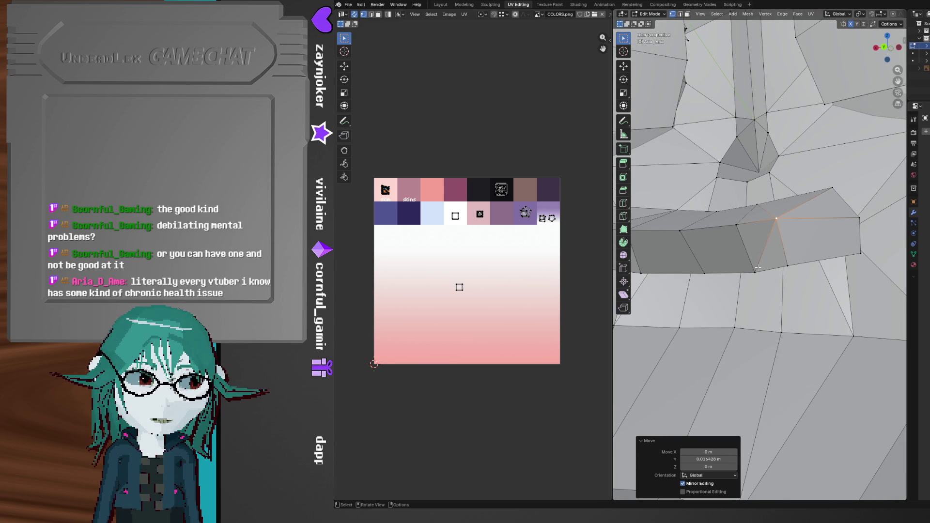
pyautogui.moveTo(760, 268)
pyautogui.mouseDown(button='middle')
pyautogui.moveTo(771, 324)
pyautogui.moveTo(777, 299)
pyautogui.moveTo(738, 293)
pyautogui.mouseUp(button='middle')
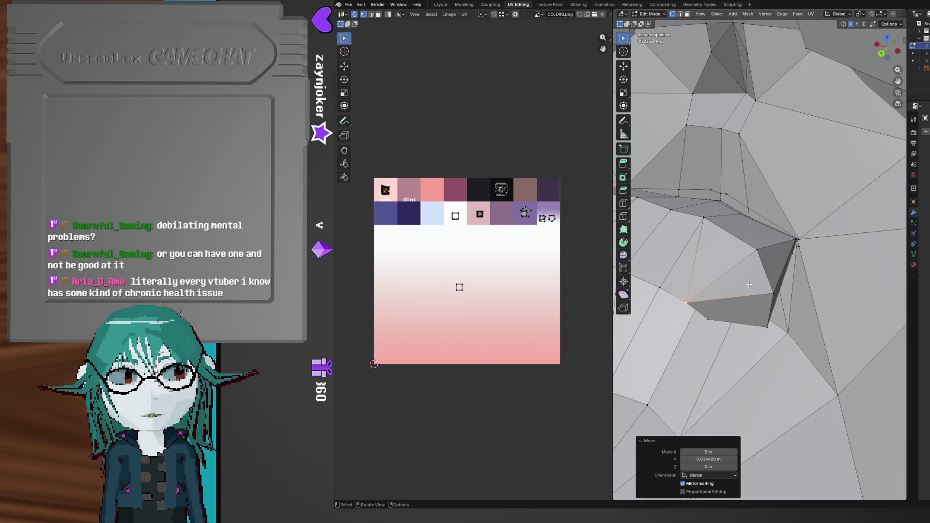
# - Raise the selected mouth vertex along the Z axis
pyautogui.moveTo(760, 315)
pyautogui.mouseDown(button='middle')
pyautogui.moveTo(755, 260)
pyautogui.moveTo(743, 257)
pyautogui.moveTo(736, 279)
pyautogui.moveTo(702, 293)
pyautogui.moveTo(800, 274)
pyautogui.moveTo(834, 228)
pyautogui.moveTo(826, 229)
pyautogui.moveTo(829, 260)
pyautogui.moveTo(767, 273)
pyautogui.moveTo(764, 289)
pyautogui.mouseUp(button='middle')
pyautogui.press('g')
pyautogui.press('z')
pyautogui.click(691, 298)
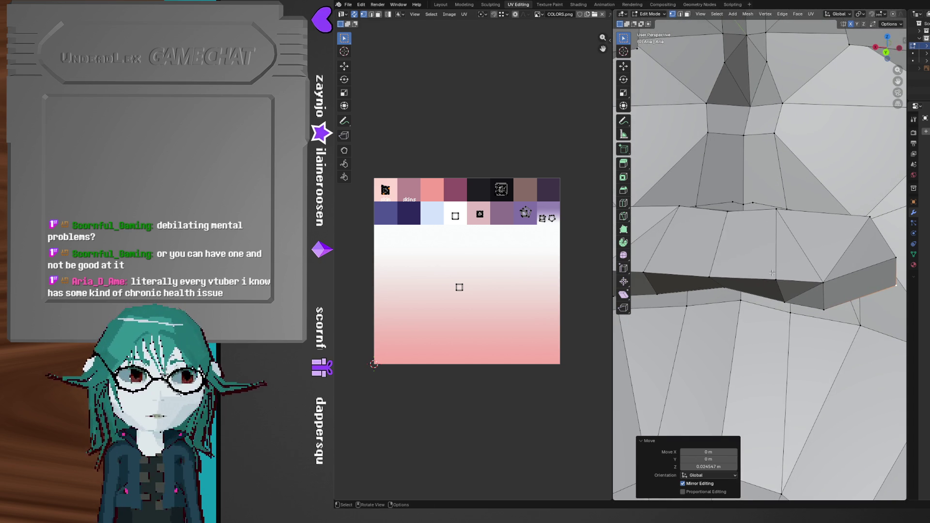
# - Select a single lip vertex, raise it along Z, then select another mouth vertex
pyautogui.moveTo(772, 273)
pyautogui.mouseDown(button='middle')
pyautogui.moveTo(803, 262)
pyautogui.moveTo(773, 268)
pyautogui.mouseUp(button='middle')
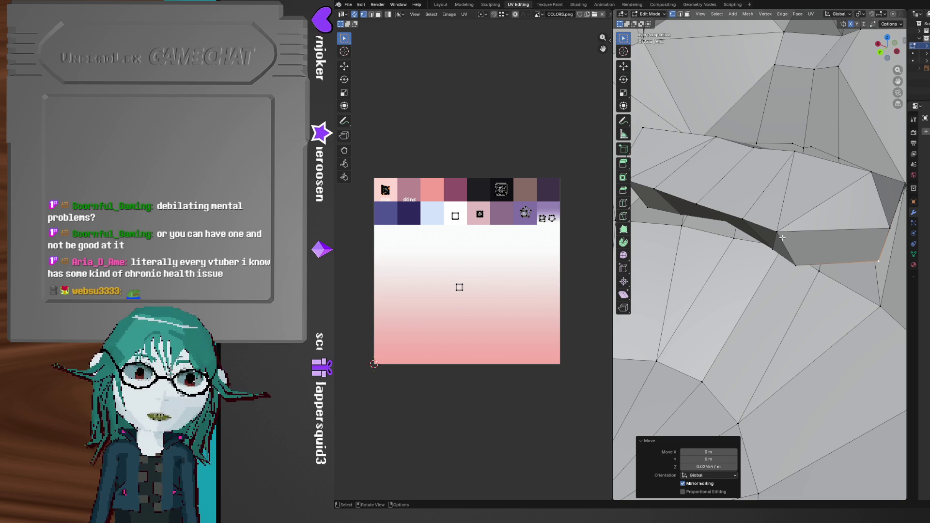
pyautogui.moveTo(789, 246); pyautogui.dragTo(761, 282, button='middle')
pyautogui.click(767, 233)
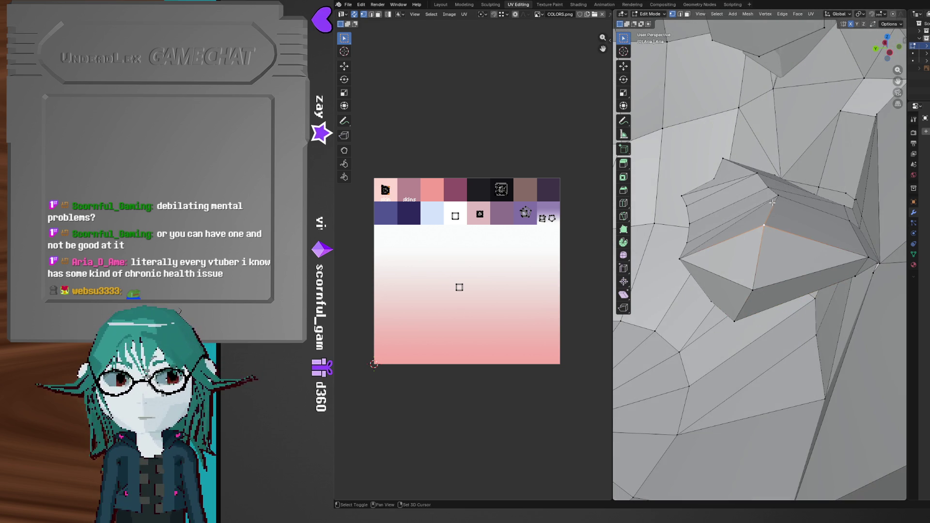
pyautogui.moveTo(756, 230); pyautogui.dragTo(775, 240, button='middle')
pyautogui.press('g')
pyautogui.press('z')
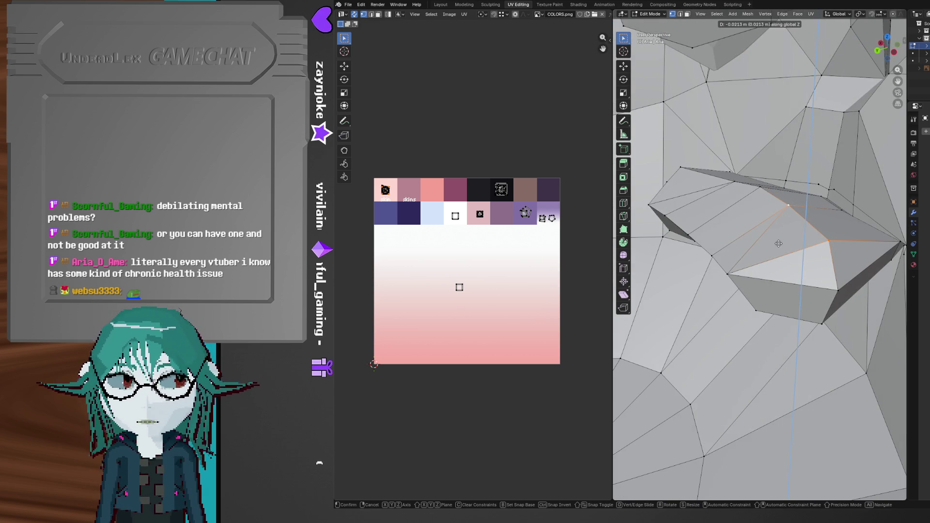
pyautogui.click(778, 244)
pyautogui.moveTo(779, 252)
pyautogui.mouseDown(button='middle')
pyautogui.moveTo(774, 273)
pyautogui.moveTo(792, 229)
pyautogui.mouseUp(button='middle')
pyautogui.click(771, 254)
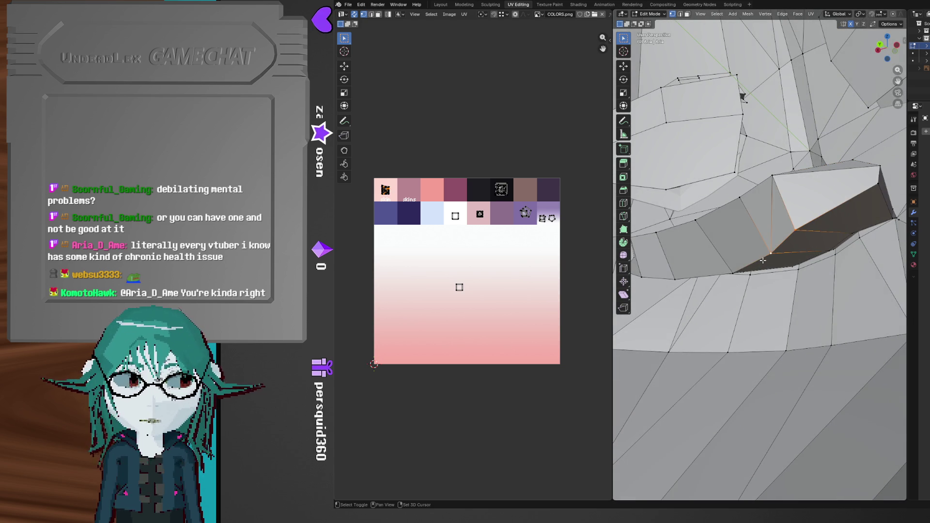
pyautogui.moveTo(727, 273); pyautogui.dragTo(775, 260, button='middle')
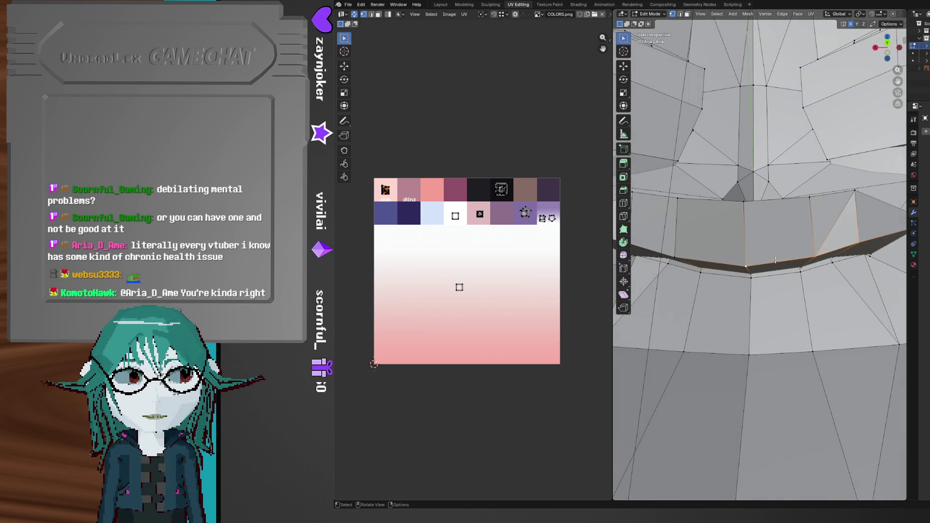
# - Raise the selected lip vertices along the Z axis
pyautogui.press('g')
pyautogui.press('z')
pyautogui.click(772, 247)
pyautogui.moveTo(772, 247)
pyautogui.mouseDown(button='middle')
pyautogui.moveTo(770, 261)
pyautogui.moveTo(724, 285)
pyautogui.moveTo(752, 290)
pyautogui.moveTo(772, 275)
pyautogui.mouseUp(button='middle')
# - Select the mouth-corner vertex and move it along the Y axis
pyautogui.click(738, 287)
pyautogui.moveTo(766, 280); pyautogui.dragTo(697, 354, button='middle')
pyautogui.press('g')
pyautogui.press('y')
pyautogui.click(761, 287)
pyautogui.moveTo(735, 308)
pyautogui.keyDown('shift'); pyautogui.mouseDown(button='middle')
pyautogui.moveTo(733, 327)
pyautogui.moveTo(715, 293)
pyautogui.moveTo(732, 298)
pyautogui.moveTo(717, 329)
pyautogui.moveTo(753, 286)
pyautogui.moveTo(776, 222)
pyautogui.moveTo(773, 254)
pyautogui.moveTo(795, 280)
pyautogui.moveTo(793, 270)
pyautogui.moveTo(802, 274)
pyautogui.mouseUp(button='middle'); pyautogui.keyUp('shift')
# - Lower the vertex along Z, then shift it about 0.0031 m along negative X
pyautogui.press('g')
pyautogui.press('z')
pyautogui.click(812, 278)
pyautogui.press('g')
pyautogui.press('x')
pyautogui.click(809, 317)
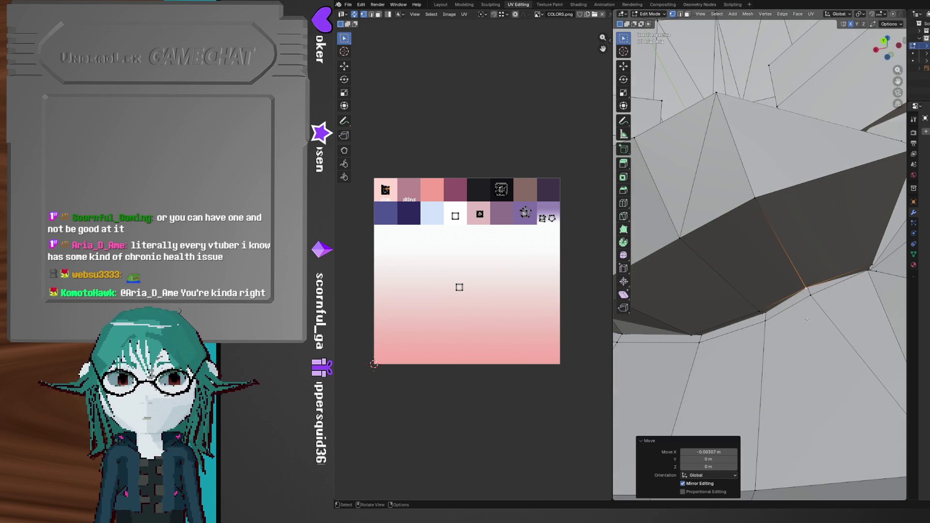
pyautogui.moveTo(804, 340); pyautogui.dragTo(783, 274, button='middle')
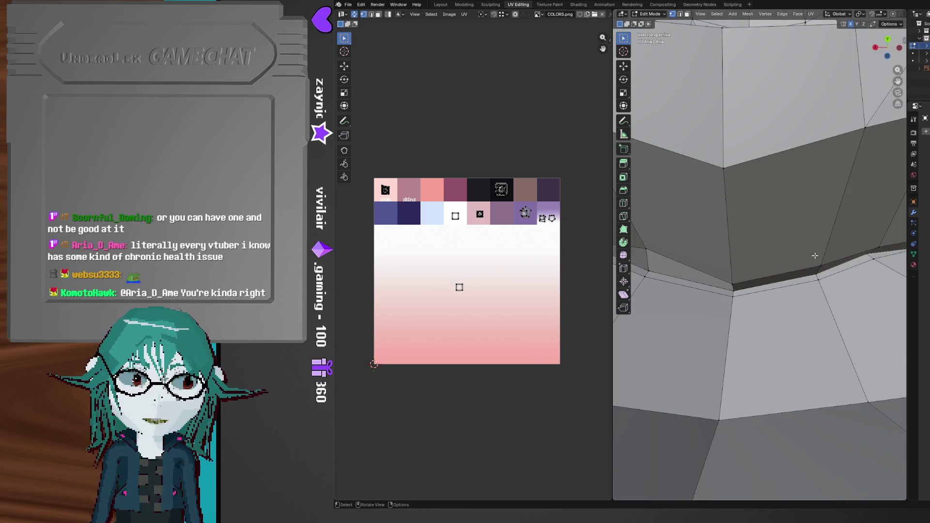
pyautogui.moveTo(808, 264)
pyautogui.keyDown('shift'); pyautogui.mouseDown(button='middle')
pyautogui.moveTo(790, 304)
pyautogui.moveTo(709, 314)
pyautogui.mouseUp(button='middle'); pyautogui.keyUp('shift')
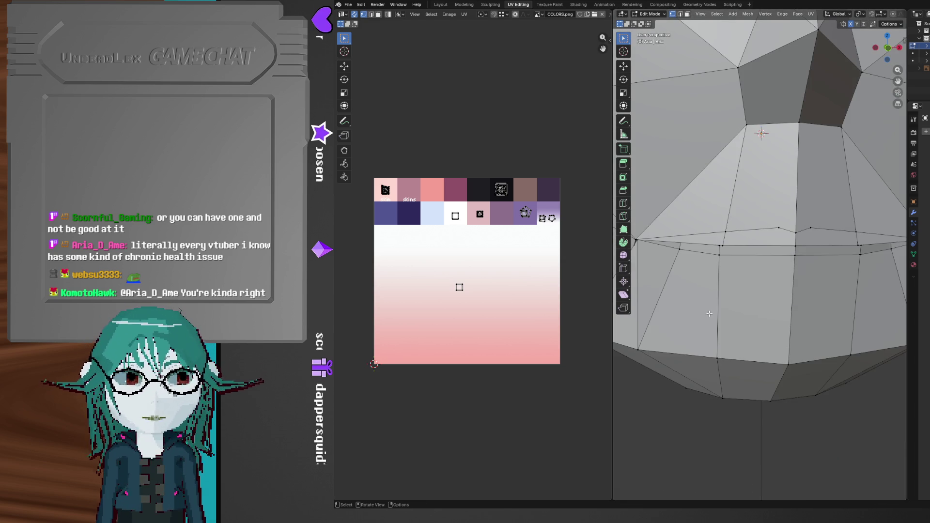
# - Add another corner vertex to the selection, move them along X and then Y
pyautogui.scroll(4, 710, 314)
pyautogui.moveTo(710, 313); pyautogui.dragTo(727, 310, button='middle')
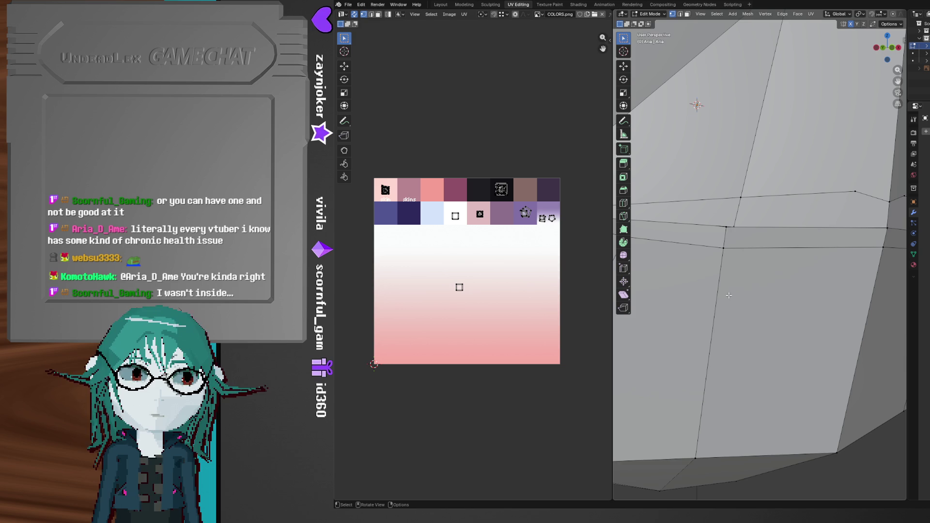
pyautogui.moveTo(721, 245)
pyautogui.mouseDown(button='middle')
pyautogui.moveTo(733, 268)
pyautogui.moveTo(713, 264)
pyautogui.moveTo(707, 283)
pyautogui.mouseUp(button='middle')
pyautogui.keyDown('shift'); pyautogui.click(707, 249); pyautogui.keyUp('shift')
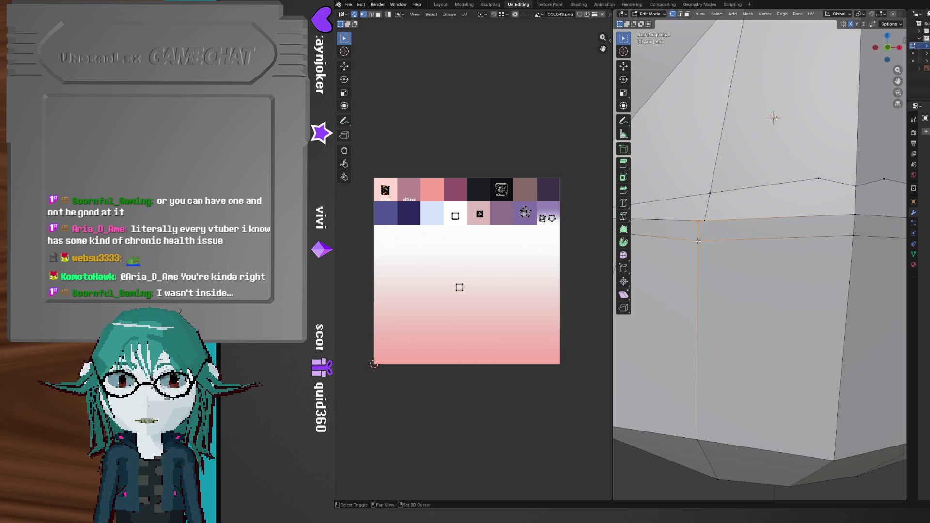
pyautogui.press('g')
pyautogui.press('x')
pyautogui.click(719, 259)
pyautogui.moveTo(719, 259)
pyautogui.mouseDown(button='middle')
pyautogui.moveTo(801, 257)
pyautogui.moveTo(778, 259)
pyautogui.mouseUp(button='middle')
pyautogui.press('g')
pyautogui.press('y')
pyautogui.click(779, 260)
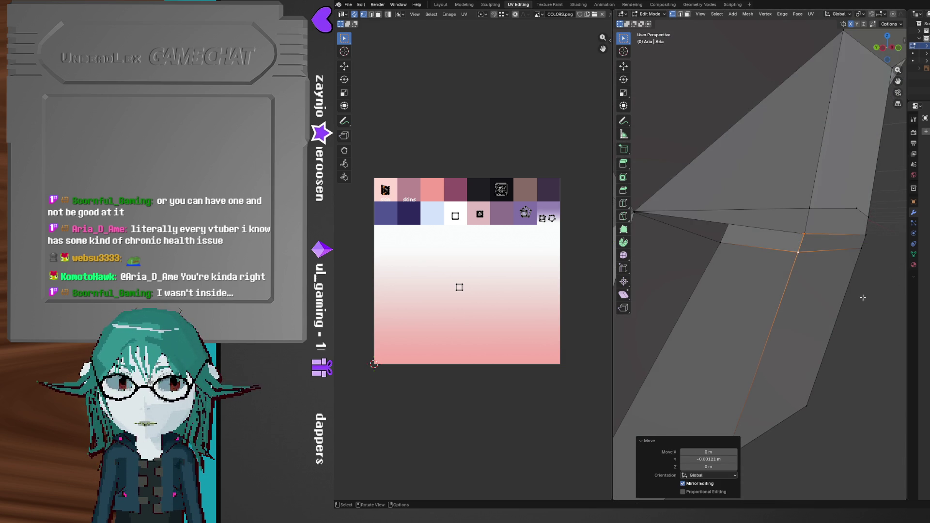
pyautogui.click(862, 297)
# - Move the corner vertices about 0.0159 m along negative Y and 0.066 m down Z
pyautogui.scroll(5, 838, 307)
pyautogui.moveTo(759, 297)
pyautogui.mouseDown(button='middle')
pyautogui.moveTo(698, 187)
pyautogui.moveTo(680, 176)
pyautogui.moveTo(678, 151)
pyautogui.moveTo(728, 182)
pyautogui.moveTo(737, 222)
pyautogui.moveTo(708, 221)
pyautogui.moveTo(716, 210)
pyautogui.moveTo(734, 267)
pyautogui.moveTo(791, 257)
pyautogui.moveTo(810, 280)
pyautogui.moveTo(746, 216)
pyautogui.moveTo(712, 212)
pyautogui.mouseUp(button='middle')
pyautogui.press('g')
pyautogui.press('y')
pyautogui.click(679, 154)
pyautogui.press('g')
pyautogui.press('z')
pyautogui.click(735, 224)
pyautogui.click(715, 210)
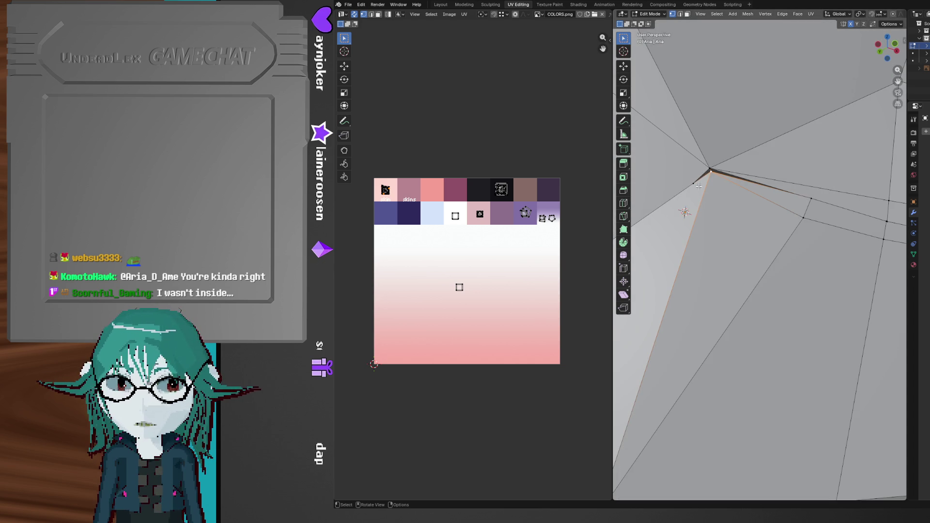
# - Nudge the mouth-corner vertex along Z, then reselect it and move it along Y
pyautogui.moveTo(700, 185); pyautogui.dragTo(685, 220, button='middle')
pyautogui.press('g')
pyautogui.press('z')
pyautogui.click(684, 224)
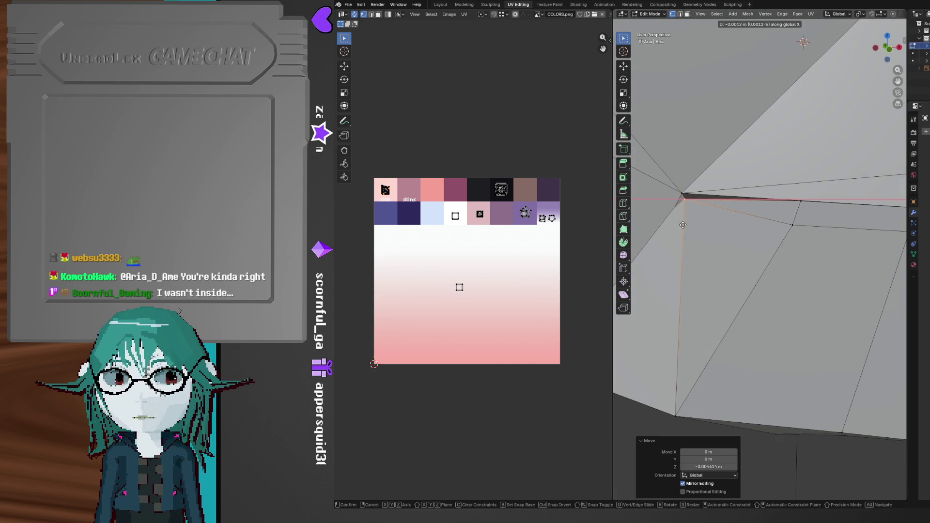
pyautogui.click(717, 226)
pyautogui.moveTo(716, 226)
pyautogui.mouseDown(button='middle')
pyautogui.moveTo(773, 286)
pyautogui.moveTo(772, 310)
pyautogui.moveTo(789, 167)
pyautogui.moveTo(714, 273)
pyautogui.moveTo(716, 245)
pyautogui.moveTo(865, 272)
pyautogui.moveTo(756, 159)
pyautogui.mouseUp(button='middle')
pyautogui.click(712, 246)
pyautogui.press('g')
pyautogui.press('y')
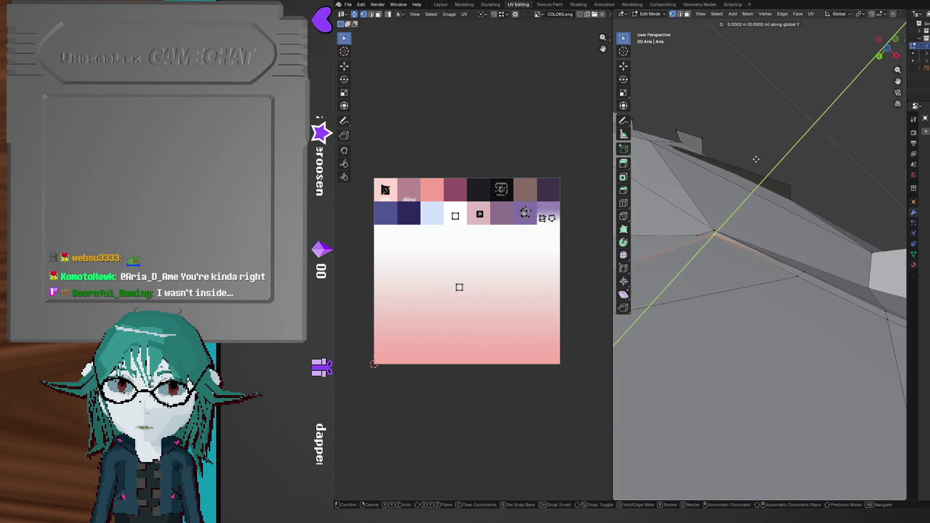
pyautogui.click(755, 156)
# - Shift the corner vertex by small amounts along X, finishing with a 0.0007 m nudge
pyautogui.moveTo(756, 156); pyautogui.dragTo(718, 289, button='middle')
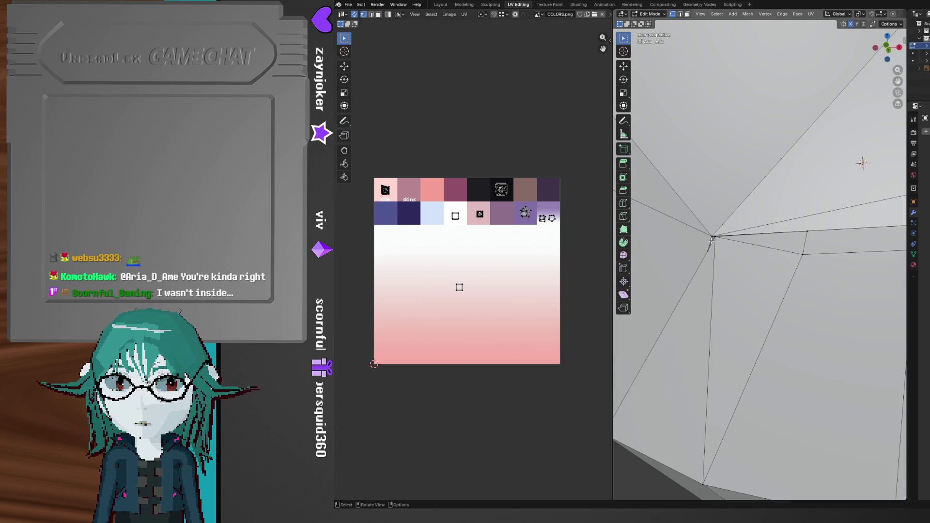
pyautogui.moveTo(710, 240)
pyautogui.mouseDown(button='middle')
pyautogui.moveTo(740, 280)
pyautogui.moveTo(759, 266)
pyautogui.moveTo(758, 215)
pyautogui.moveTo(768, 212)
pyautogui.moveTo(721, 290)
pyautogui.mouseUp(button='middle')
pyautogui.press('g')
pyautogui.press('x')
pyautogui.click(737, 281)
pyautogui.moveTo(748, 231)
pyautogui.mouseDown(button='middle')
pyautogui.moveTo(765, 249)
pyautogui.moveTo(724, 253)
pyautogui.mouseUp(button='middle')
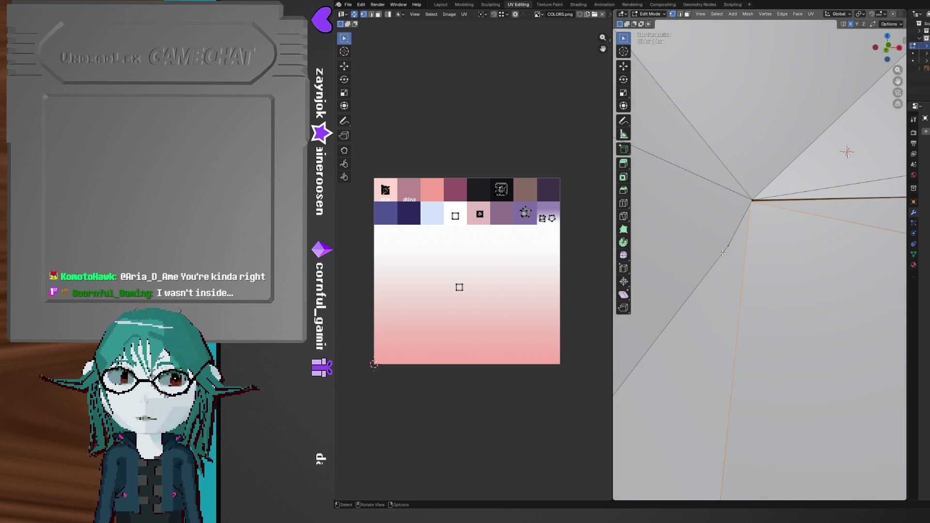
pyautogui.press('g')
pyautogui.press('x')
pyautogui.click(727, 252)
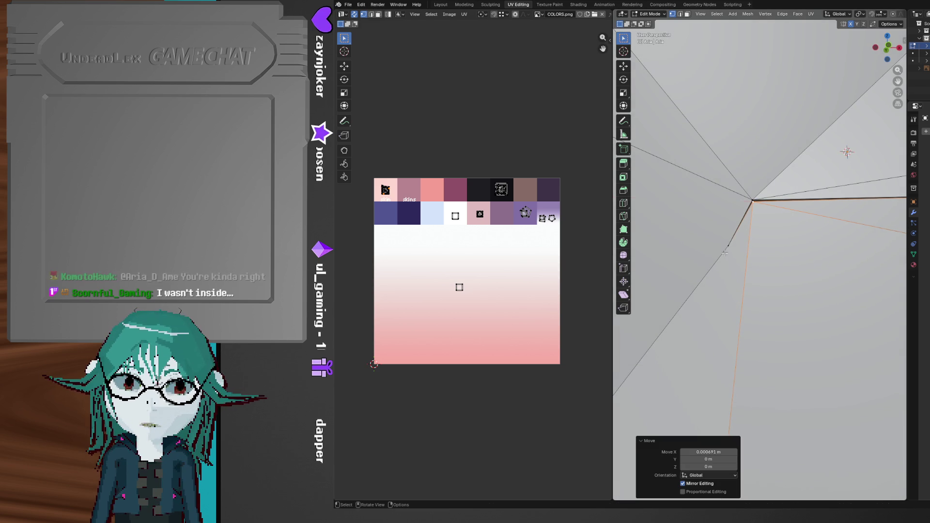
# - Knife-cut a new edge across the corner faces and merge the two stray vertices At Last
pyautogui.press('k')
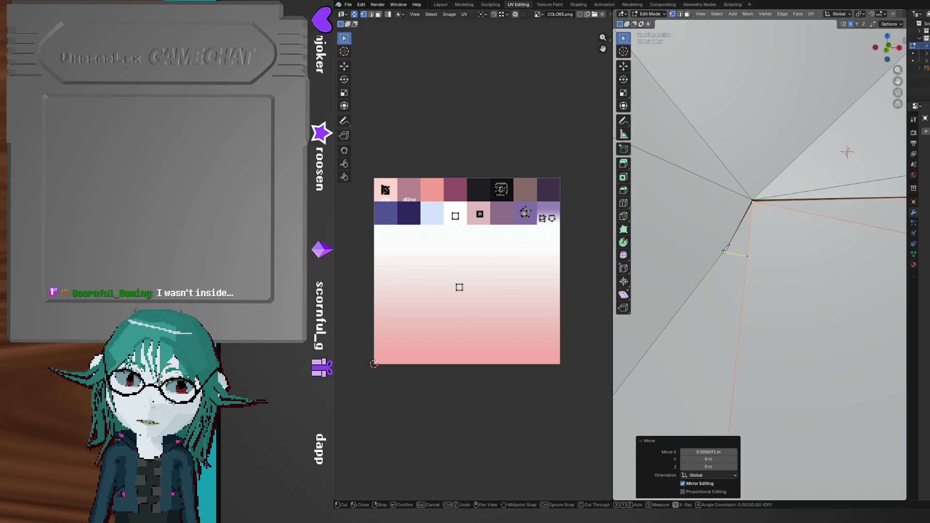
pyautogui.press('Return')
pyautogui.moveTo(723, 262); pyautogui.dragTo(750, 267, button='middle')
pyautogui.click(737, 257)
pyautogui.keyDown('shift'); pyautogui.click(744, 252); pyautogui.keyUp('shift')
pyautogui.press('m')
pyautogui.click(744, 251)
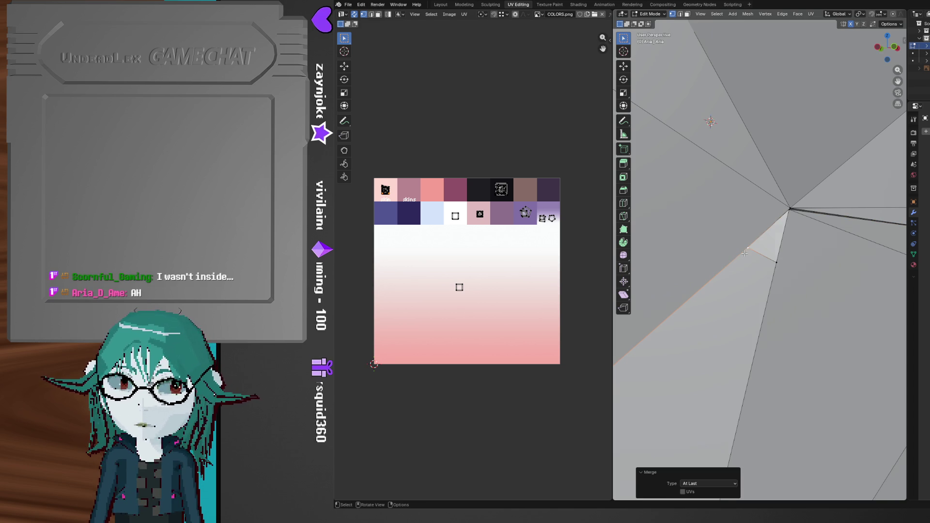
# - Clear the merge selection and select a vertex on the lip
pyautogui.click(808, 278)
pyautogui.moveTo(808, 278); pyautogui.dragTo(734, 304, button='middle')
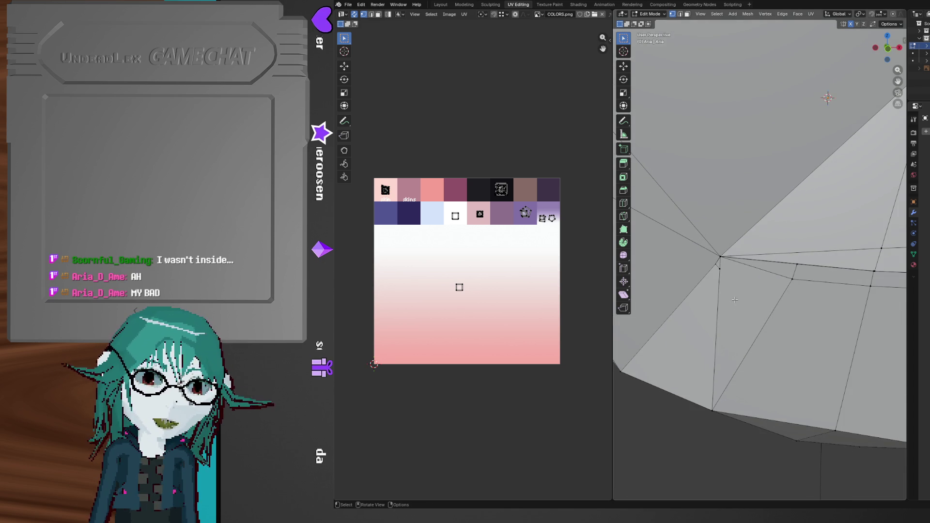
pyautogui.moveTo(737, 296)
pyautogui.keyDown('shift'); pyautogui.mouseDown(button='middle')
pyautogui.moveTo(718, 280)
pyautogui.moveTo(757, 284)
pyautogui.moveTo(760, 324)
pyautogui.moveTo(814, 306)
pyautogui.moveTo(790, 252)
pyautogui.moveTo(751, 280)
pyautogui.moveTo(730, 266)
pyautogui.mouseUp(button='middle'); pyautogui.keyUp('shift')
pyautogui.click(790, 148)
pyautogui.moveTo(790, 149); pyautogui.dragTo(771, 266, button='middle')
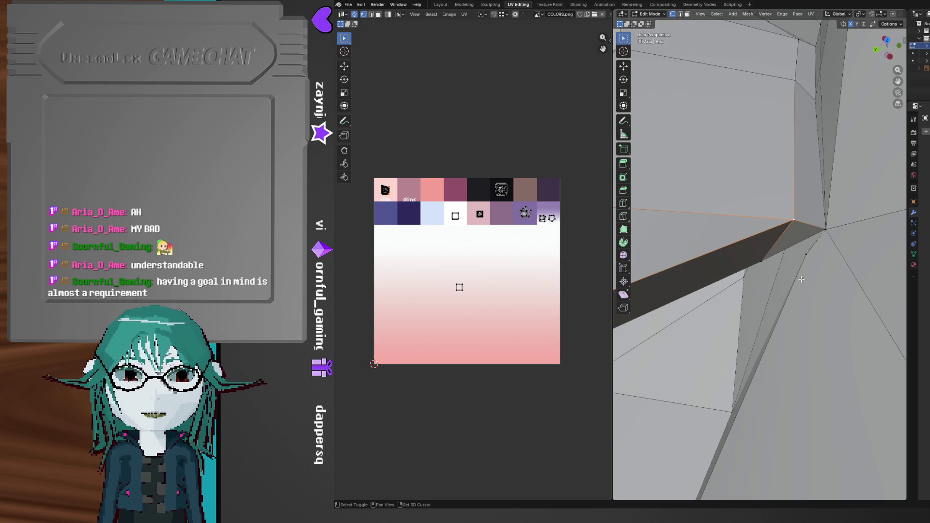
pyautogui.moveTo(775, 360)
pyautogui.mouseDown(button='middle')
pyautogui.moveTo(799, 325)
pyautogui.moveTo(770, 391)
pyautogui.mouseUp(button='middle')
pyautogui.moveTo(797, 359)
pyautogui.mouseDown(button='middle')
pyautogui.moveTo(804, 364)
pyautogui.moveTo(835, 326)
pyautogui.moveTo(805, 277)
pyautogui.moveTo(819, 246)
pyautogui.mouseUp(button='middle')
# - Push the lip vertex about 0.011 m along Y and save the project as aria.blend
pyautogui.press('g')
pyautogui.press('y')
pyautogui.click(807, 365)
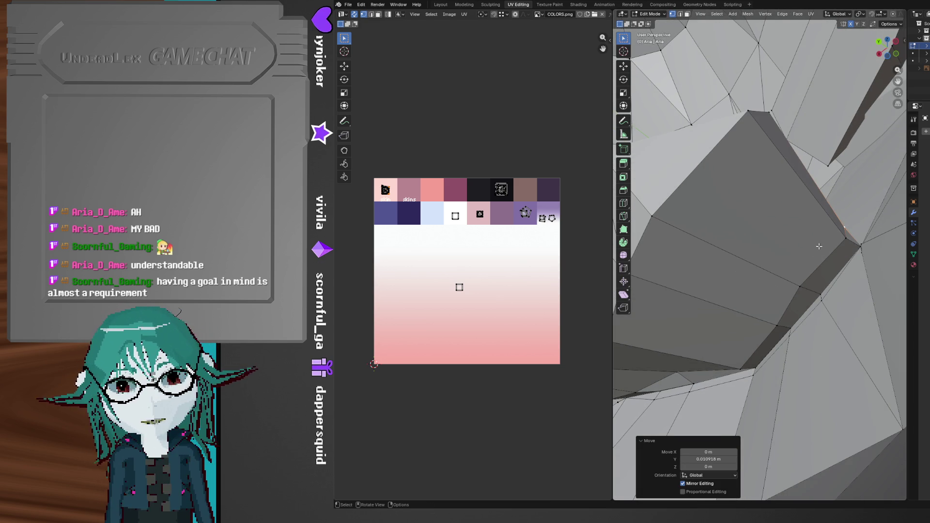
pyautogui.moveTo(803, 282)
pyautogui.mouseDown(button='middle')
pyautogui.moveTo(795, 286)
pyautogui.moveTo(808, 298)
pyautogui.mouseUp(button='middle')
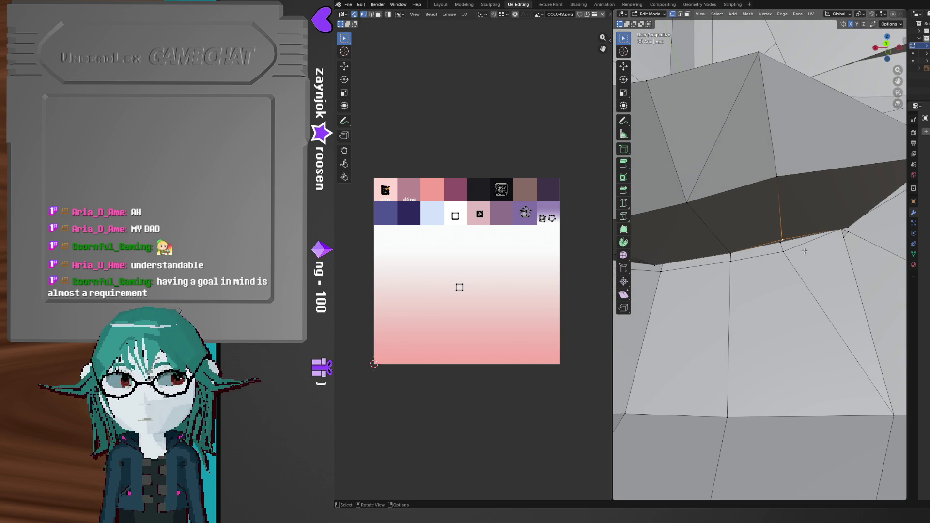
pyautogui.moveTo(803, 235)
pyautogui.mouseDown(button='middle')
pyautogui.moveTo(789, 264)
pyautogui.moveTo(698, 270)
pyautogui.moveTo(755, 266)
pyautogui.moveTo(739, 259)
pyautogui.mouseUp(button='middle')
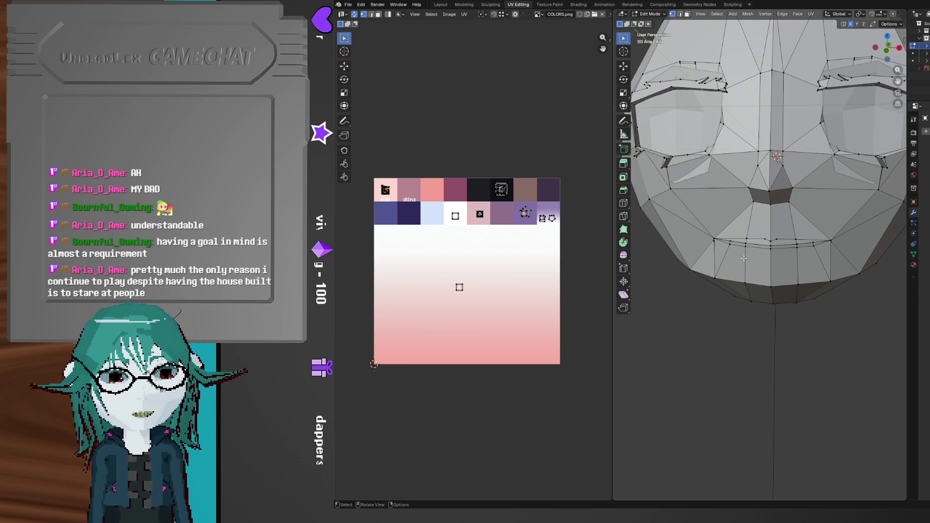
pyautogui.hotkey('ctrl', 's')
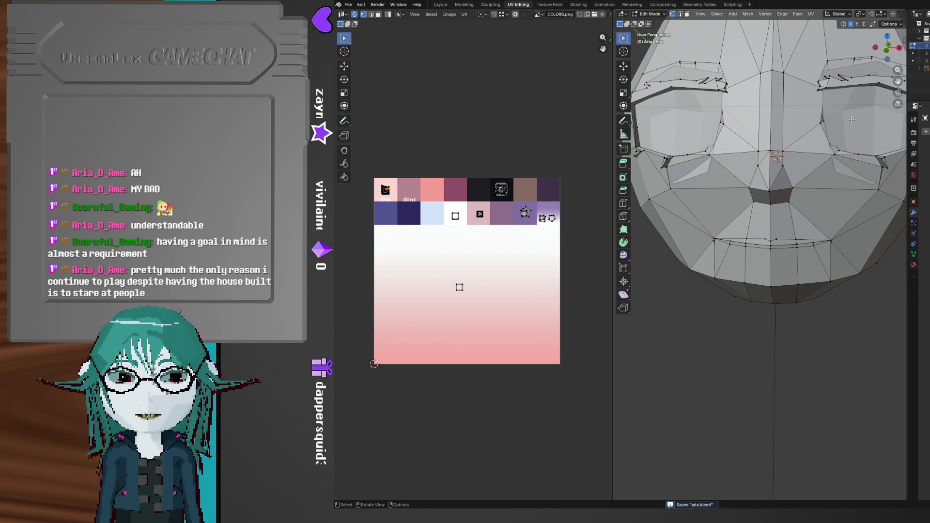
pyautogui.click(890, 54)
# - In face select mode, select the seven lip faces spanning the mouth from right to left
pyautogui.scroll(4, 781, 298)
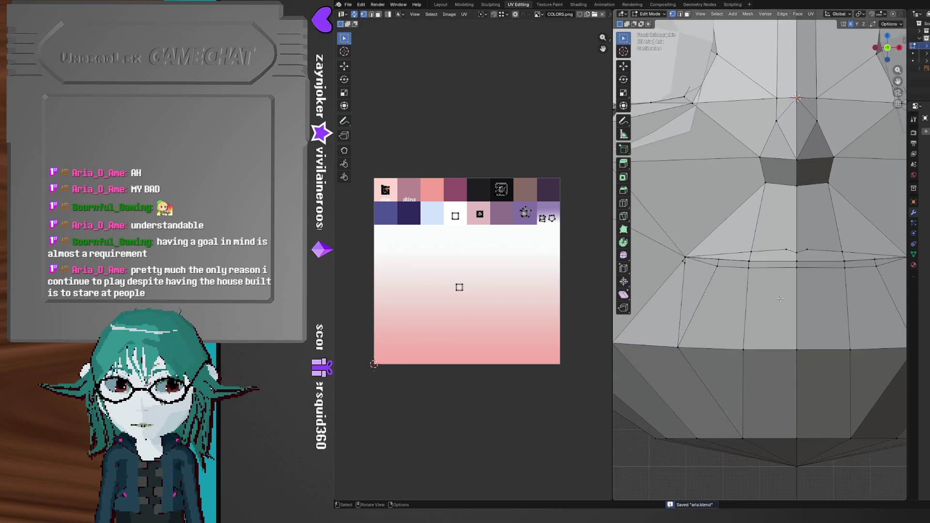
pyautogui.scroll(-5, 780, 299)
pyautogui.scroll(6, 780, 290)
pyautogui.press('3')
pyautogui.click(787, 255)
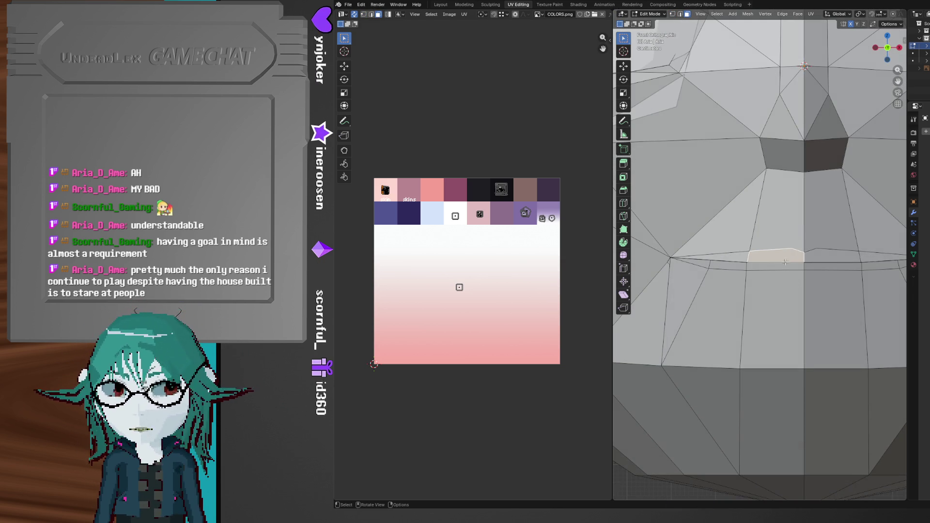
pyautogui.keyDown('shift'); pyautogui.click(830, 255); pyautogui.keyUp('shift')
pyautogui.keyDown('shift'); pyautogui.click(852, 267); pyautogui.keyUp('shift')
pyautogui.keyDown('shift'); pyautogui.click(880, 256); pyautogui.keyUp('shift')
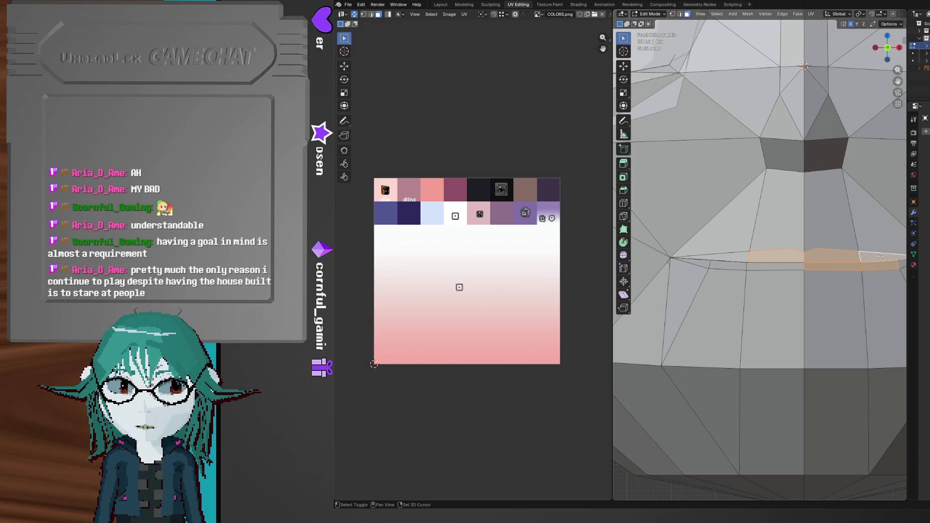
pyautogui.keyDown('shift'); pyautogui.moveTo(879, 255); pyautogui.dragTo(844, 253, button='middle'); pyautogui.keyUp('shift')
pyautogui.keyDown('shift'); pyautogui.click(739, 263); pyautogui.keyUp('shift')
pyautogui.keyDown('shift'); pyautogui.click(693, 262); pyautogui.keyUp('shift')
pyautogui.keyDown('shift'); pyautogui.click(667, 261); pyautogui.keyUp('shift')
pyautogui.scroll(-4, 752, 315)
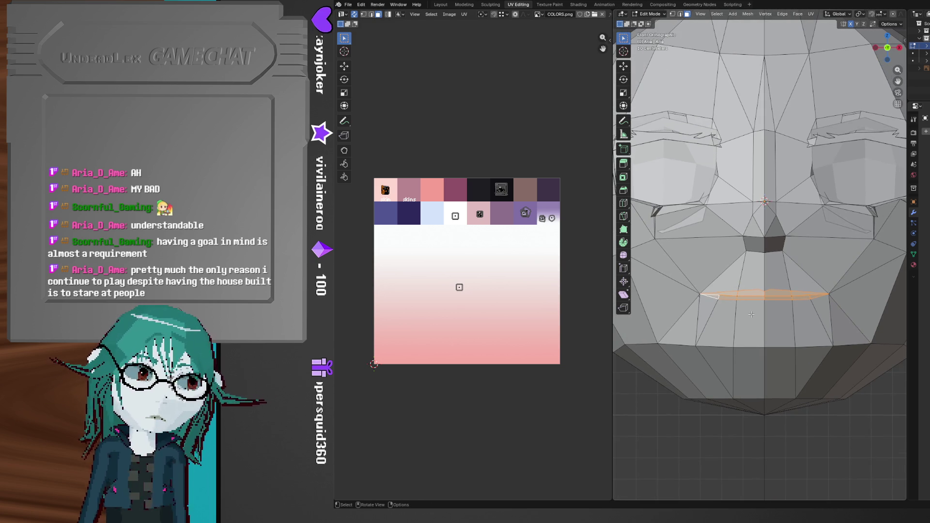
# - Reset the lip UVs, re-unwrap them with Cube Projection, and open Export UV Layout
pyautogui.click(464, 14)
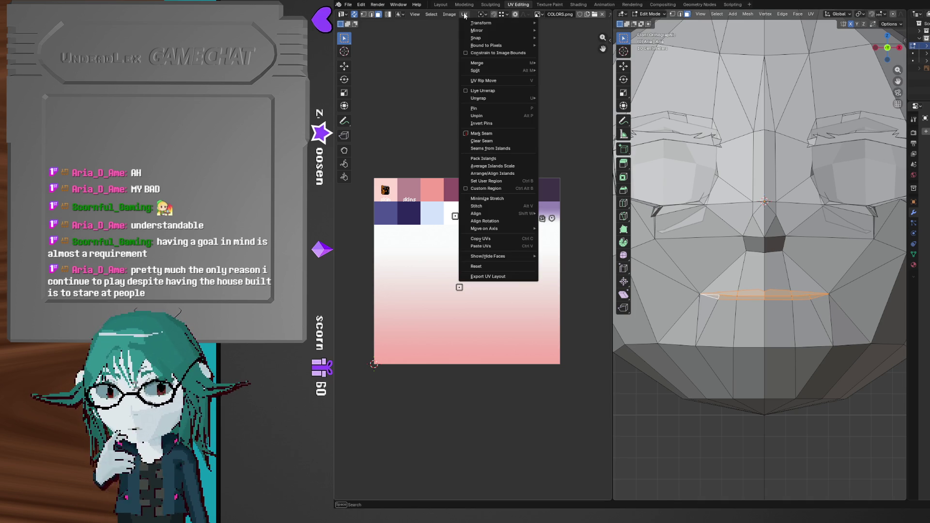
pyautogui.click(493, 266)
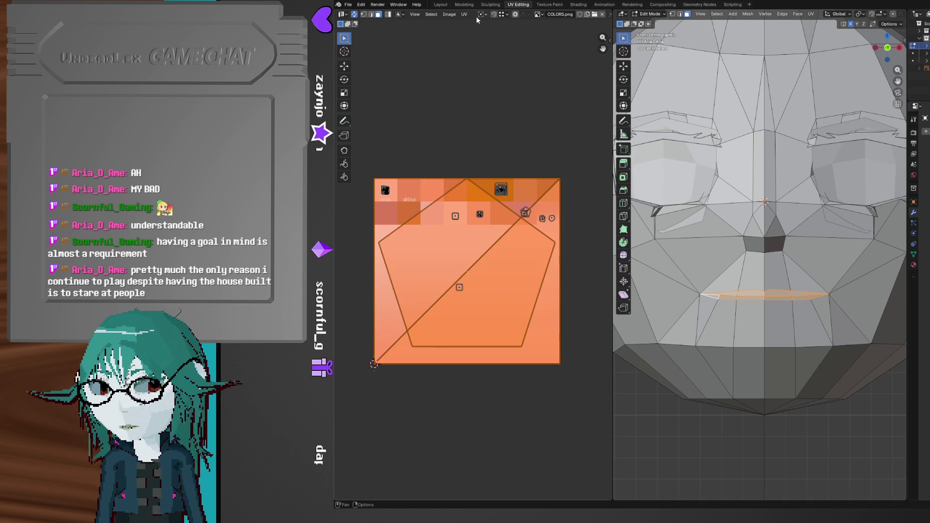
pyautogui.click(464, 14)
pyautogui.moveTo(499, 98)
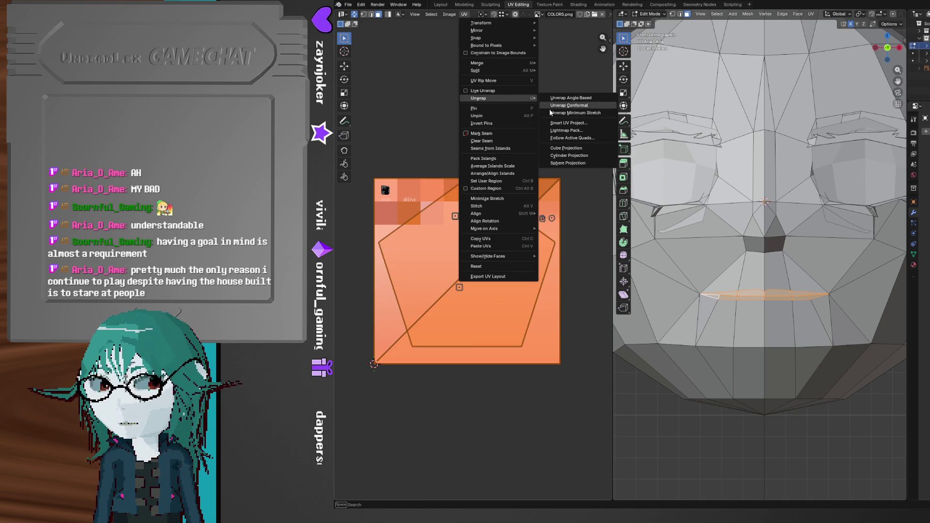
pyautogui.click(557, 149)
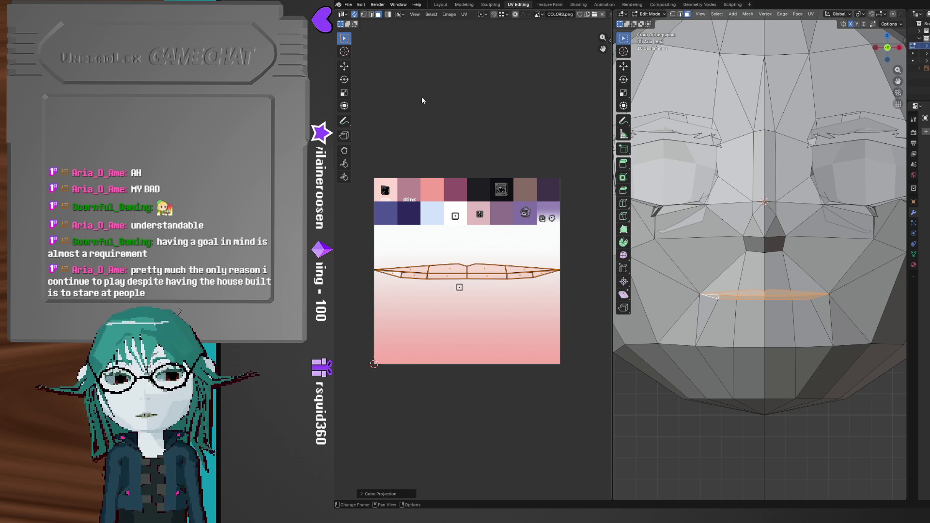
pyautogui.click(464, 16)
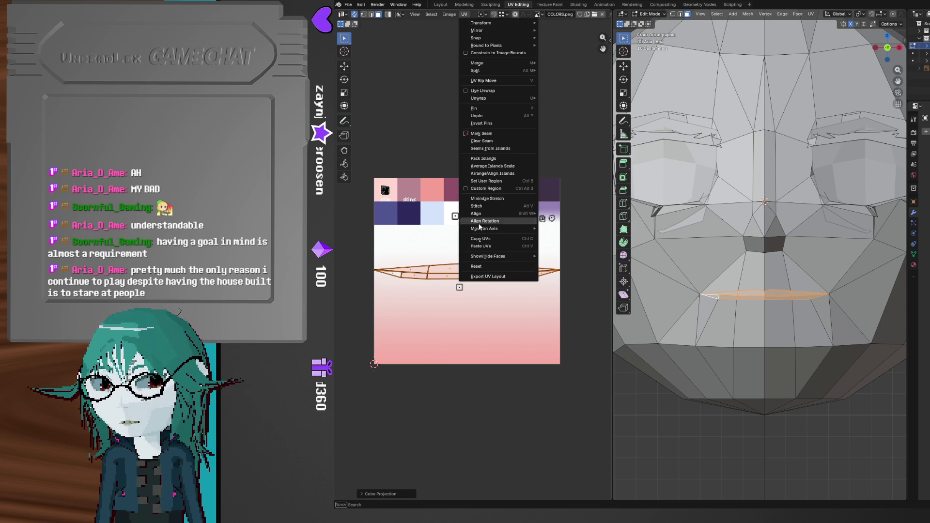
pyautogui.click(483, 277)
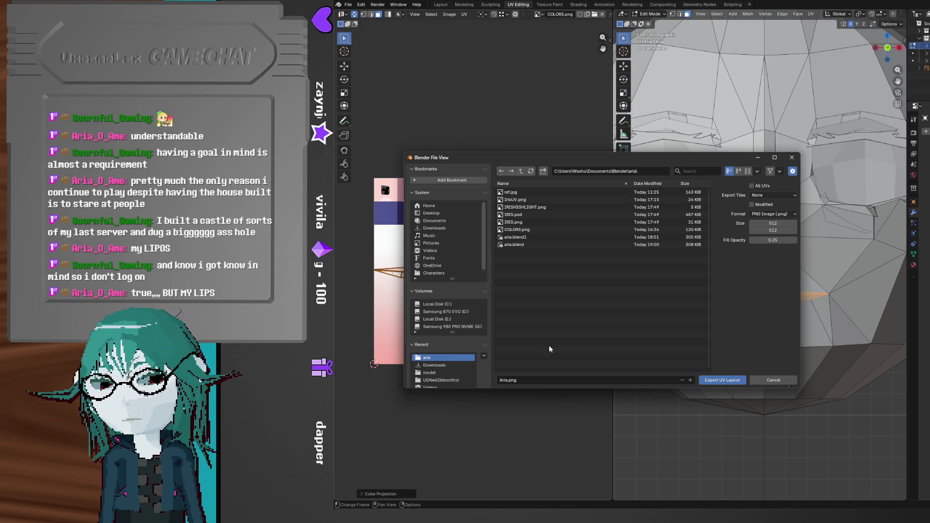
# - Name the UV layout export 'LIPSUV' and save it as a PNG
pyautogui.click(508, 379)
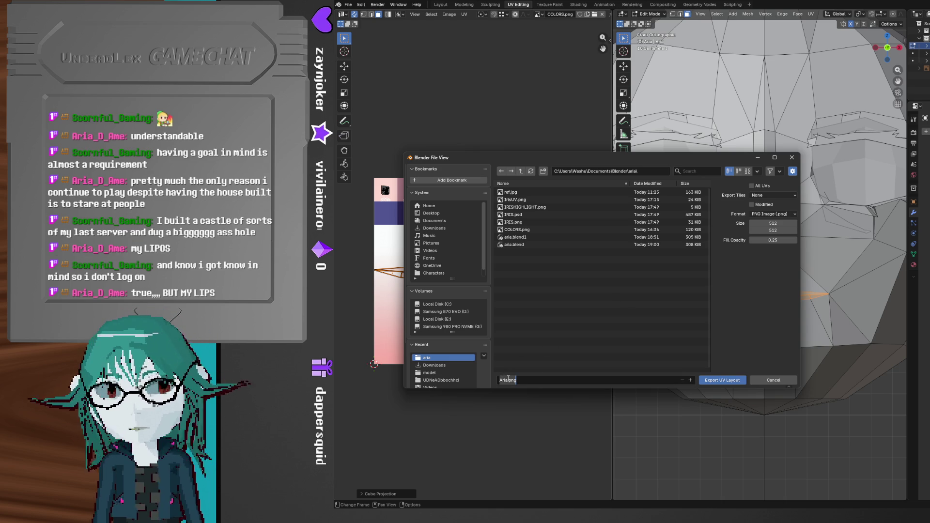
pyautogui.write('LIPSUV')
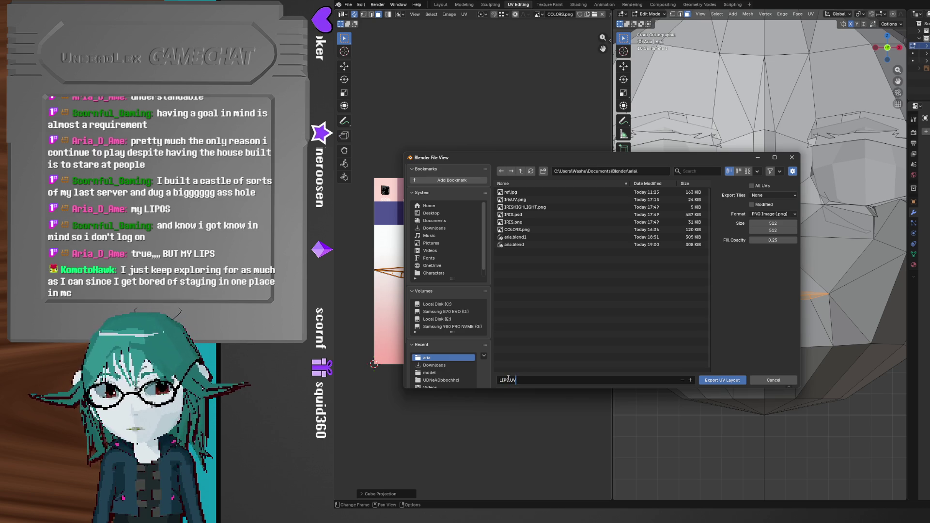
pyautogui.press('Return')
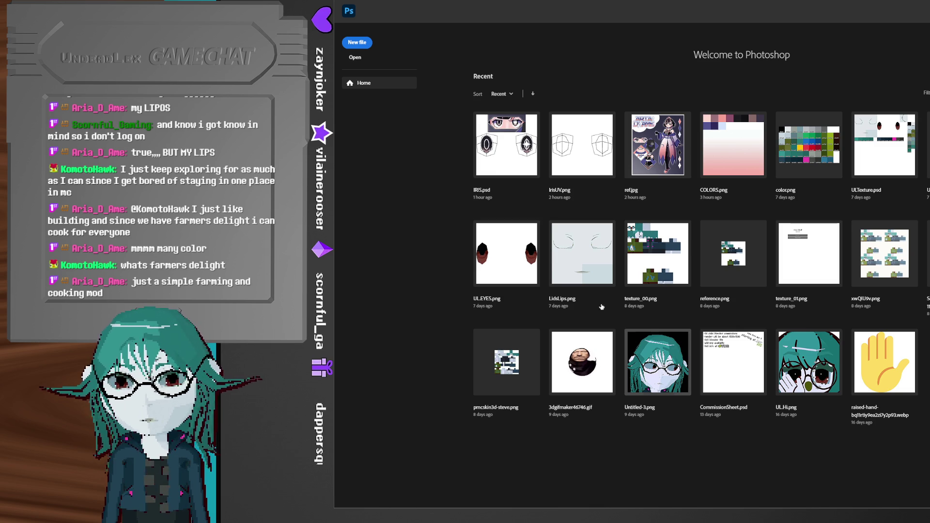
# - Open LIPS.UV.png from the aria folder in Photoshop, then return to Blender
pyautogui.click(353, 7)
pyautogui.click(423, 54)
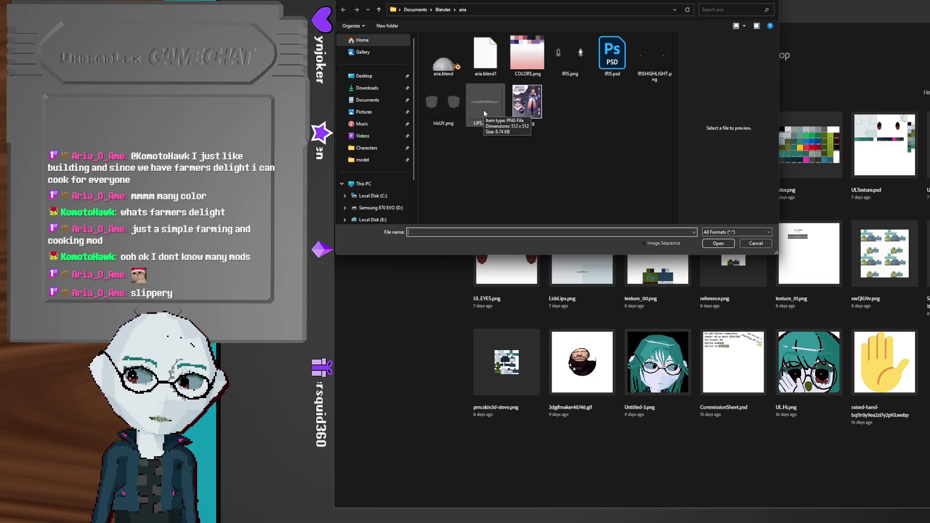
pyautogui.doubleClick(484, 110)
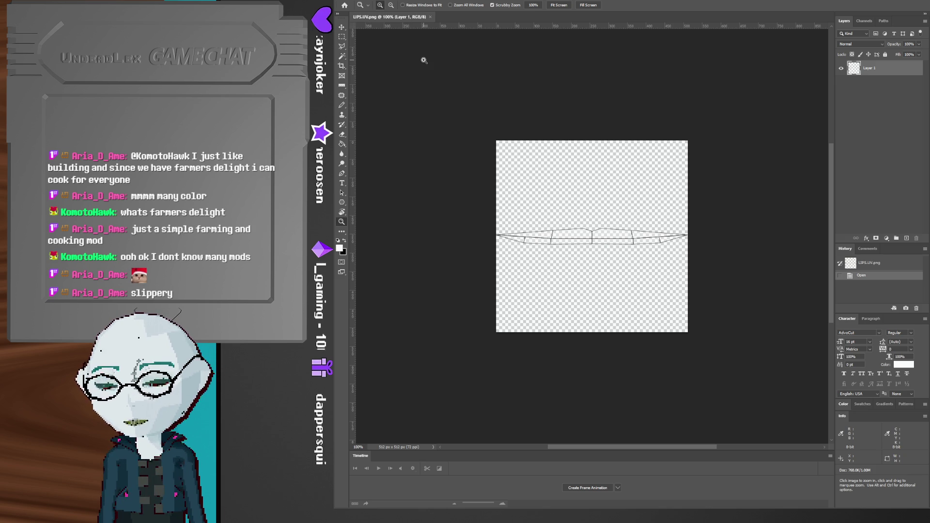
pyautogui.hotkey('alt', 'Tab')
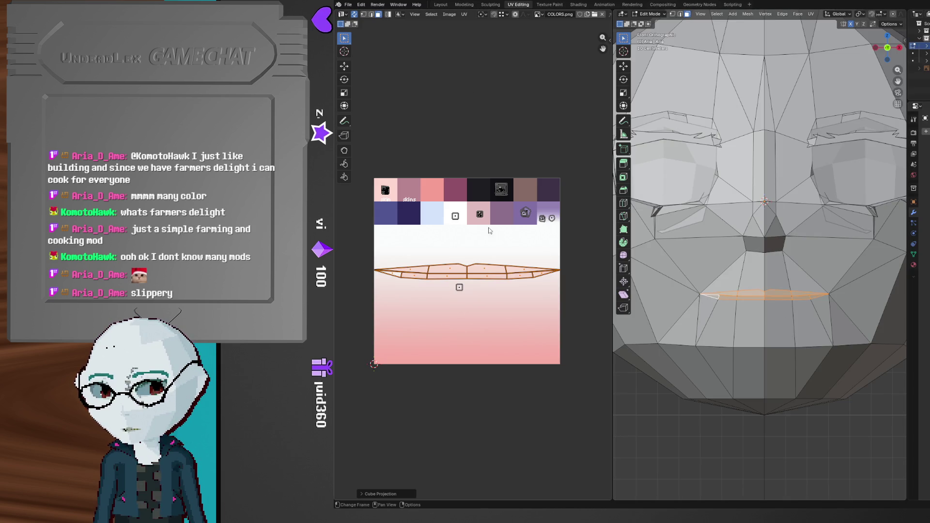
# - Back in Photoshop, open COLORS.png as a reference and zoom into its swatches
pyautogui.hotkey('alt', 'Tab')
pyautogui.hotkey('alt', 'f')
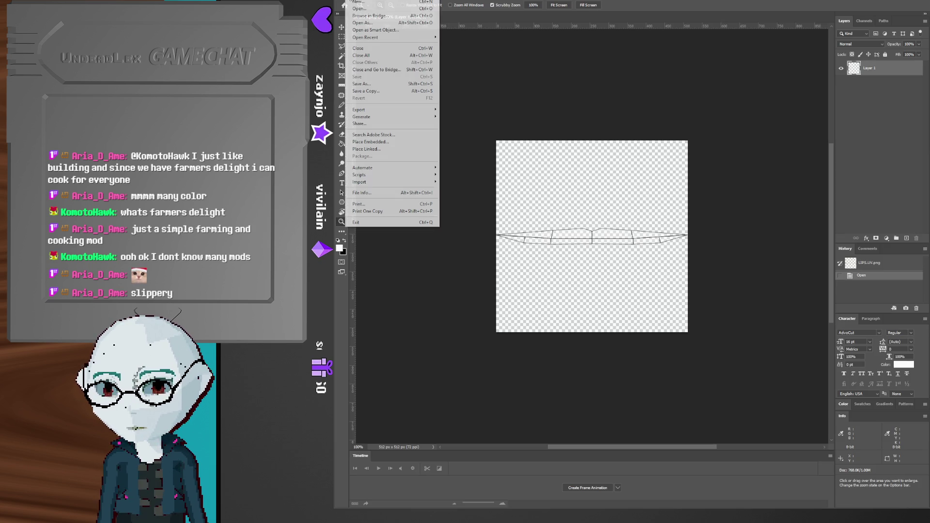
pyautogui.click(384, 26)
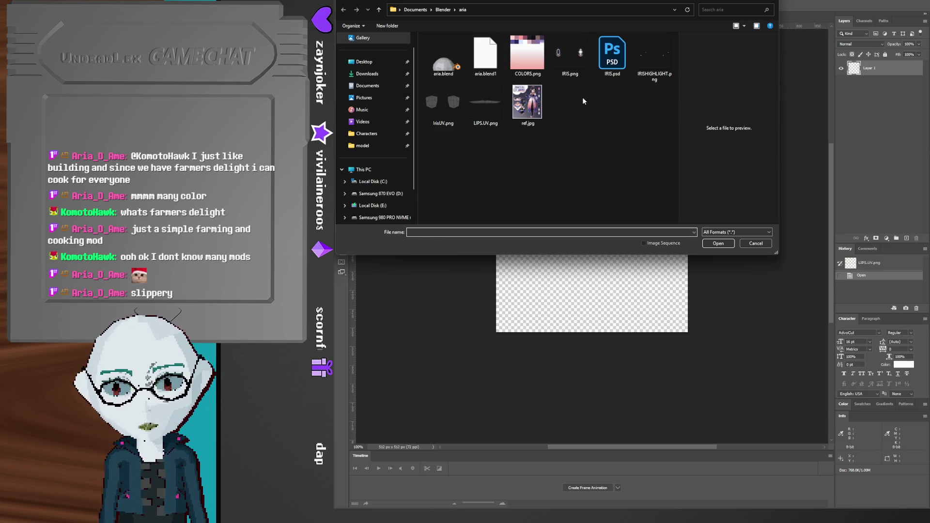
pyautogui.doubleClick(533, 56)
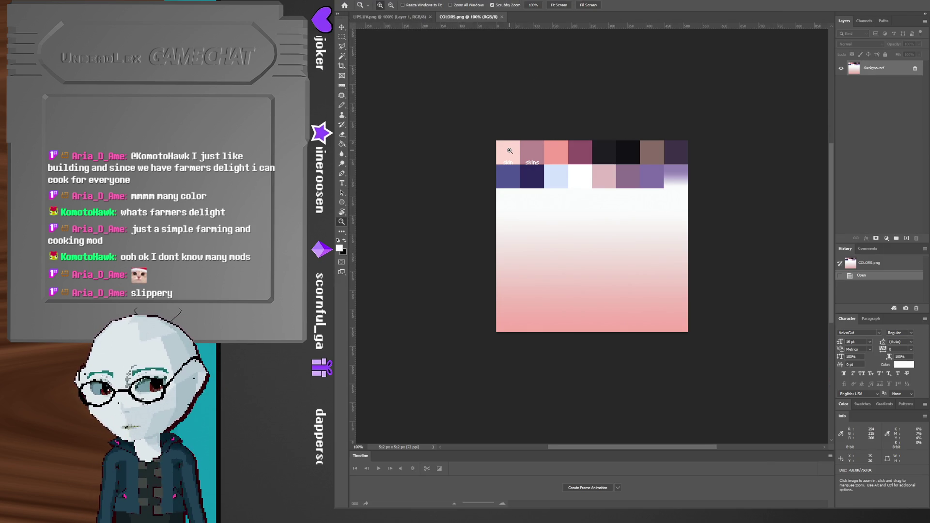
pyautogui.click(509, 149)
pyautogui.click(509, 149)
pyautogui.click(509, 149)
pyautogui.press('b')
# - Fill a new layer beneath the LIPS.UV.png wireframe with pale pink
pyautogui.click(382, 17)
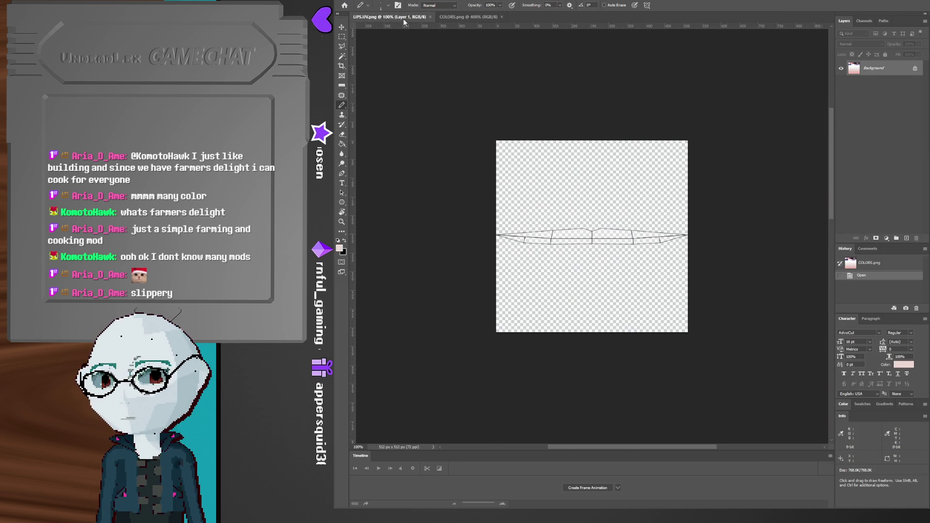
pyautogui.press('g')
pyautogui.hotkey('ctrl', '[')
pyautogui.click(640, 270)
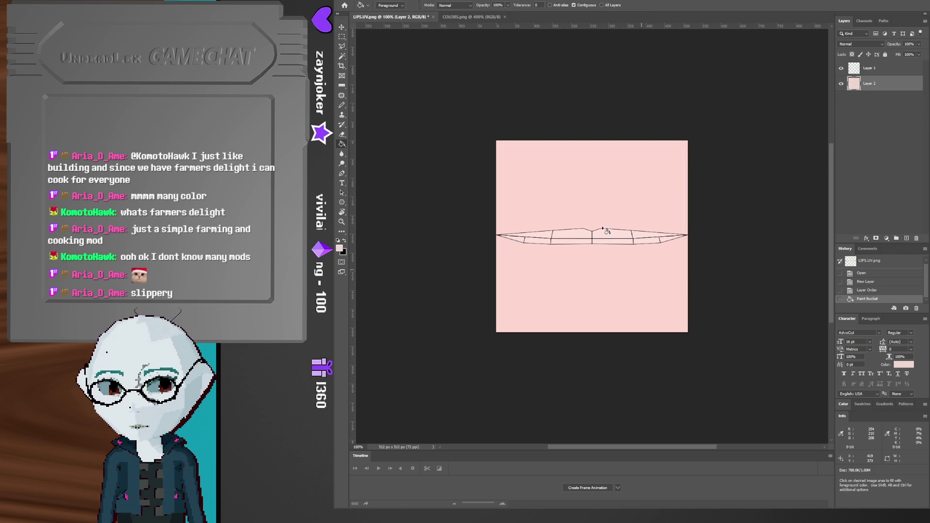
pyautogui.click(457, 19)
pyautogui.moveTo(719, 143); pyautogui.dragTo(620, 160)
pyautogui.press('b')
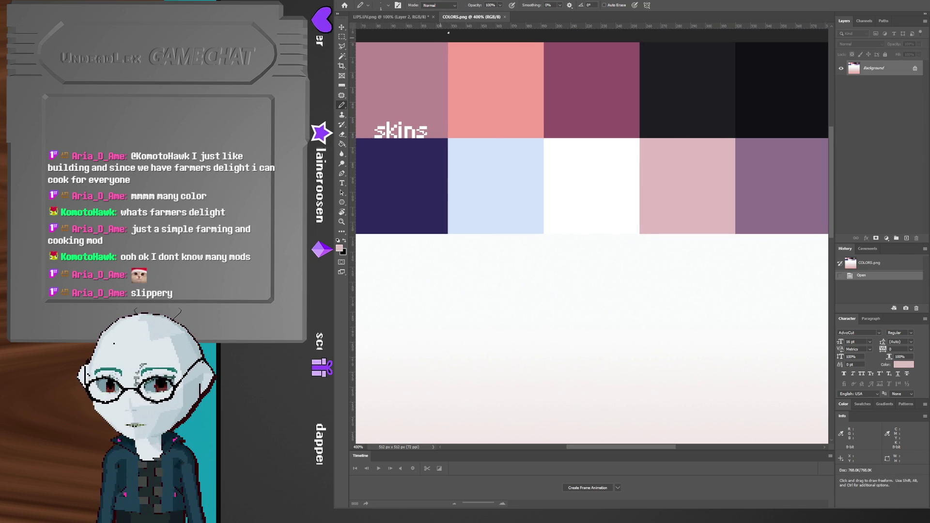
pyautogui.click(412, 17)
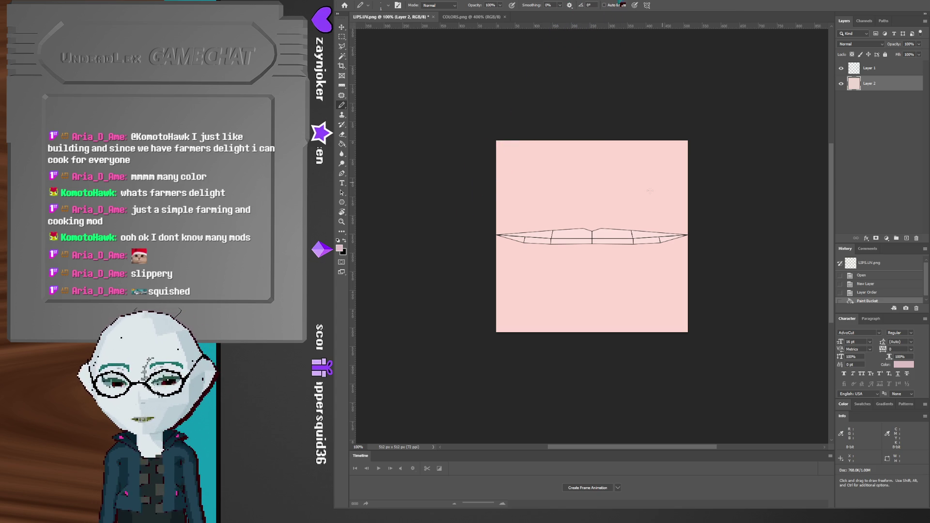
# - Undo the stray pencil scribble, frame the lip layout, and select Layer 1
pyautogui.hotkey('ctrl', 'z')
pyautogui.press('z')
pyautogui.click(620, 208)
pyautogui.moveTo(620, 209)
pyautogui.mouseDown()
pyautogui.moveTo(679, 173)
pyautogui.moveTo(640, 167)
pyautogui.mouseUp()
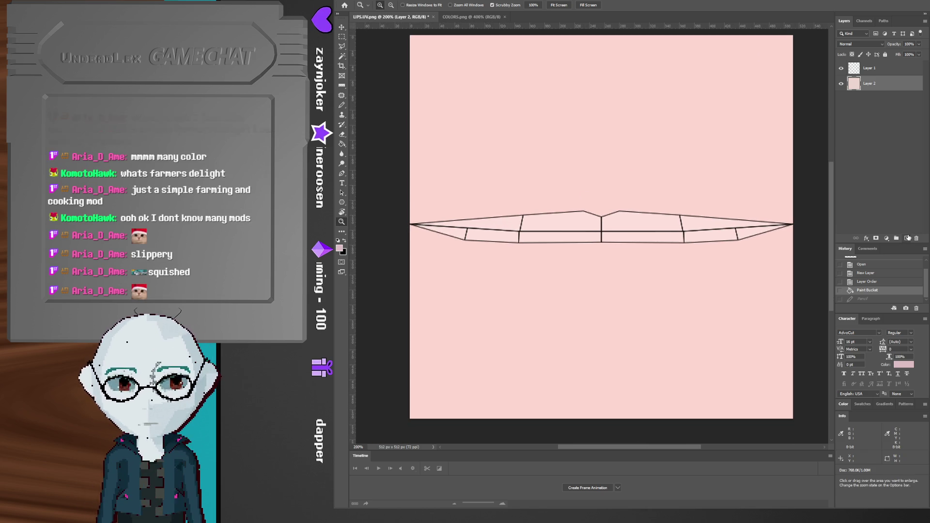
pyautogui.click(880, 71)
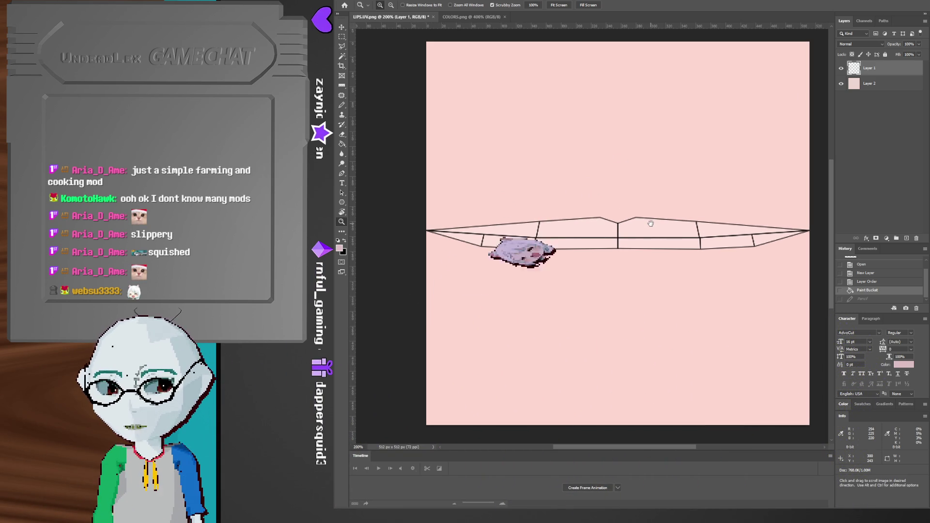
# - Drag a vertical guide from the left ruler along a lip seam
pyautogui.click(657, 226)
pyautogui.click(658, 226)
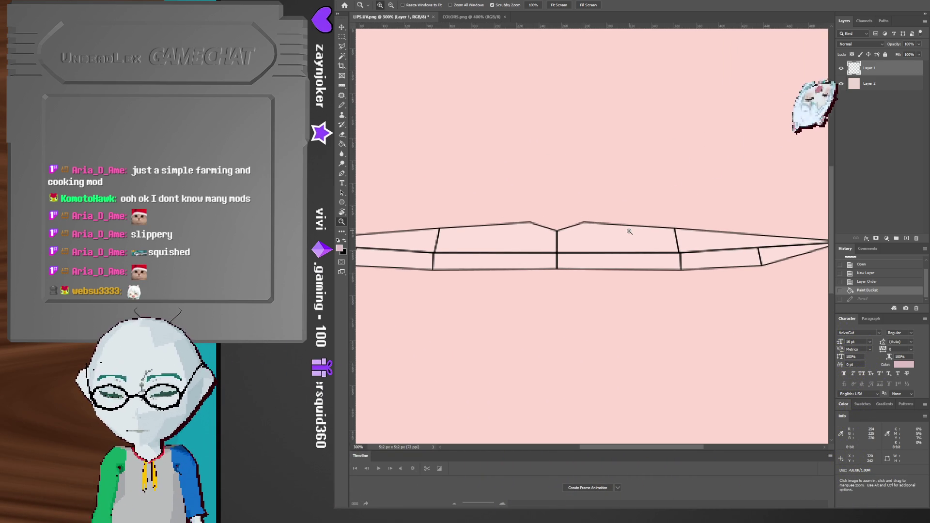
pyautogui.moveTo(602, 233); pyautogui.dragTo(716, 218)
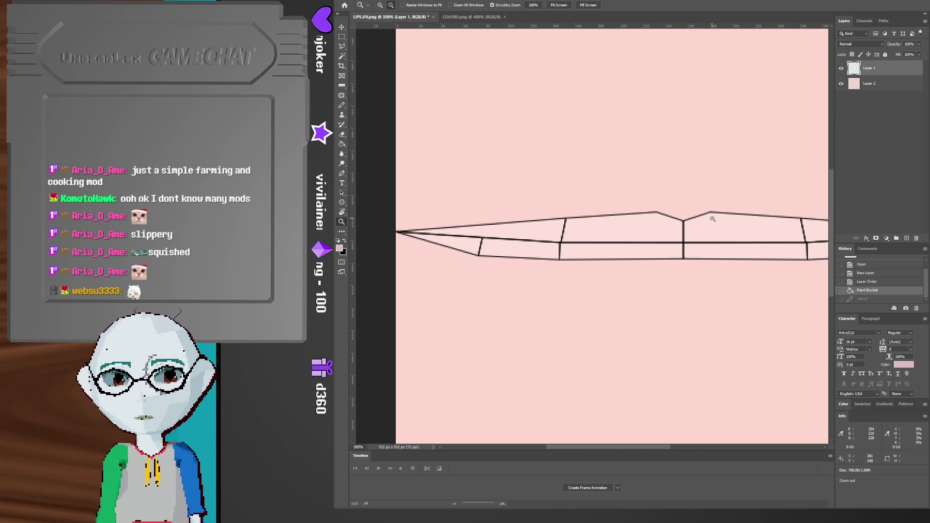
pyautogui.keyDown('alt'); pyautogui.click(630, 228); pyautogui.keyUp('alt')
pyautogui.moveTo(353, 261)
pyautogui.mouseDown()
pyautogui.moveTo(691, 260)
pyautogui.moveTo(688, 236)
pyautogui.moveTo(716, 238)
pyautogui.mouseUp()
pyautogui.click(687, 239)
pyautogui.click(686, 240)
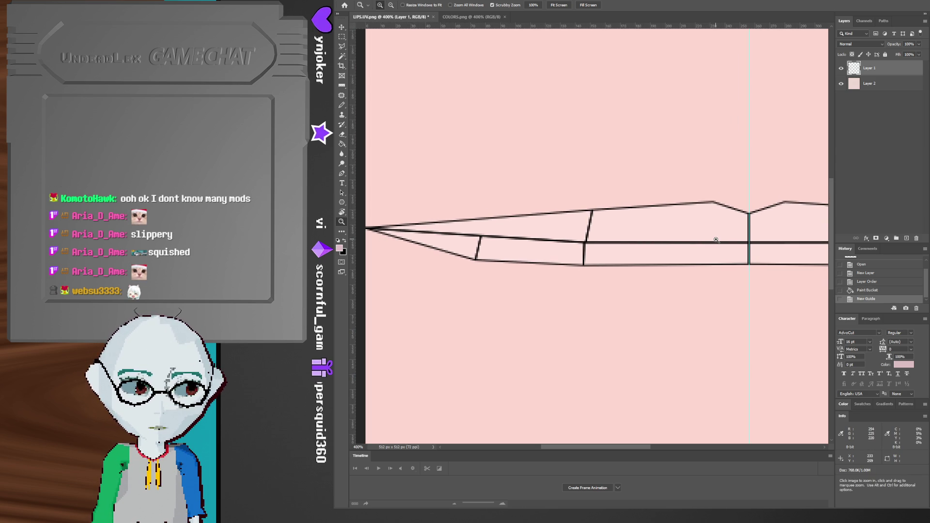
# - Pick the Pencil, check Layer 1's visibility, and add a new empty layer
pyautogui.press('b')
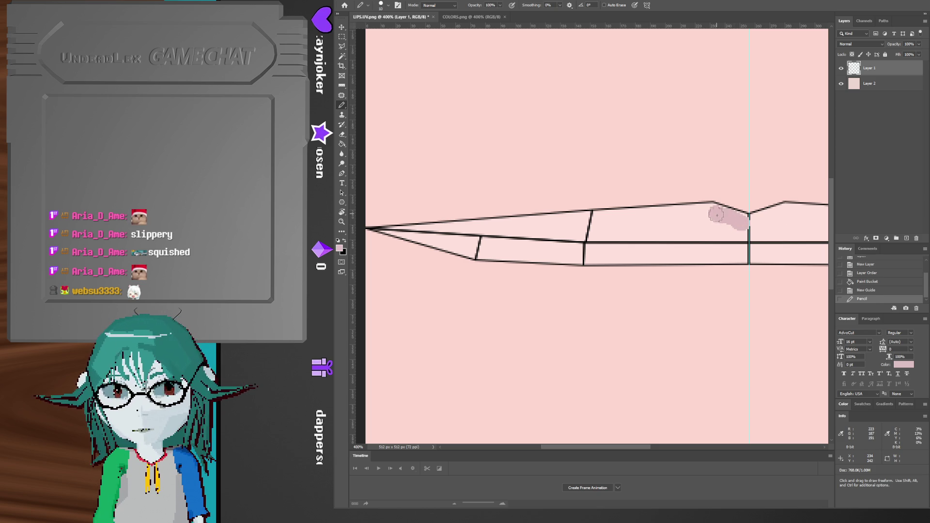
pyautogui.click(840, 69)
pyautogui.click(841, 70)
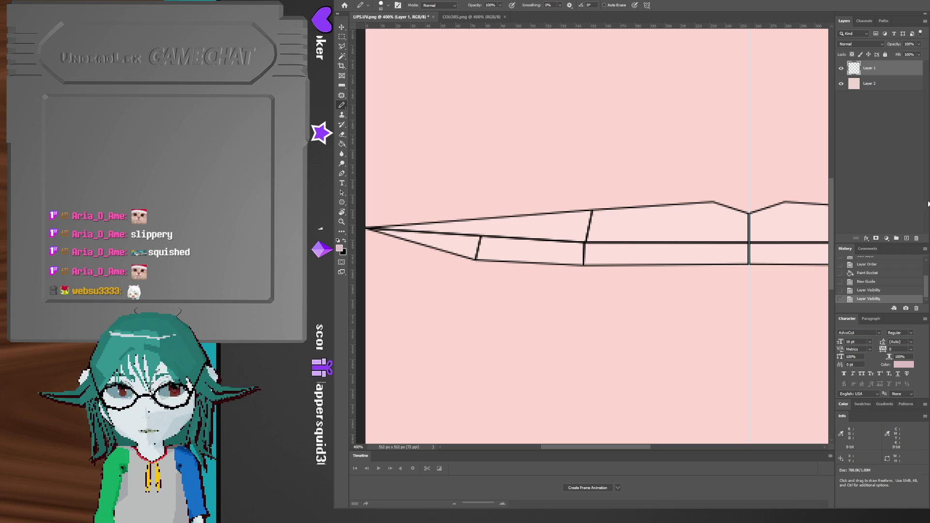
pyautogui.click(906, 239)
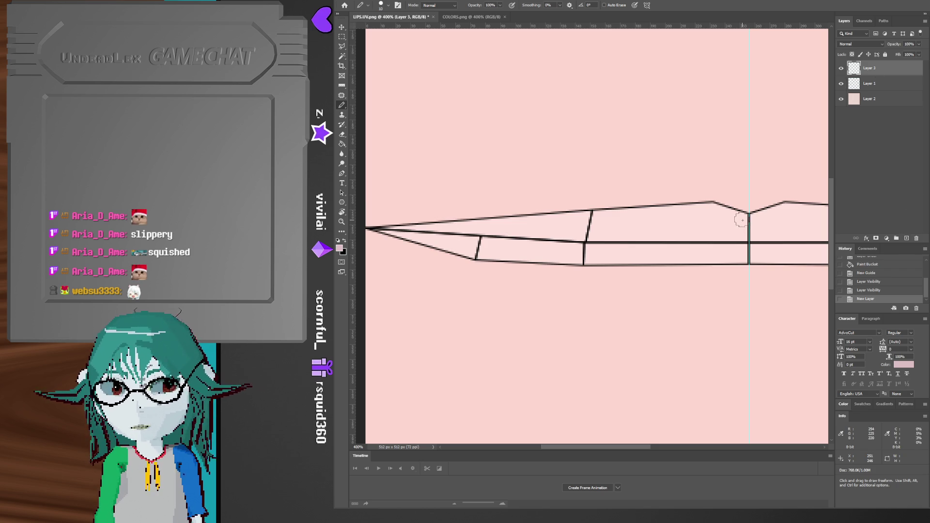
# - Outline the lower lip in mauve-pink with the Pencil and fill it with the Paint Bucket
pyautogui.moveTo(741, 221)
pyautogui.mouseDown()
pyautogui.moveTo(707, 212)
pyautogui.moveTo(452, 234)
pyautogui.moveTo(523, 250)
pyautogui.moveTo(730, 249)
pyautogui.mouseUp()
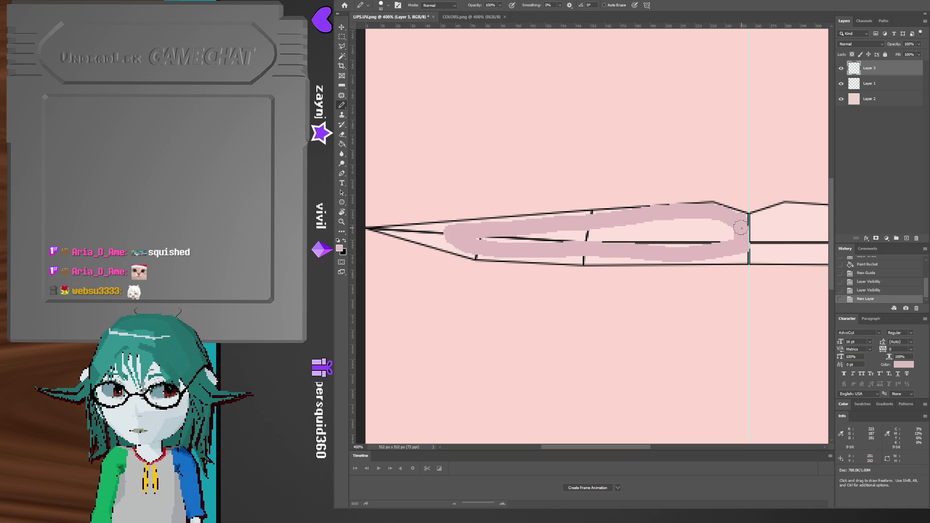
pyautogui.press('g')
pyautogui.click(678, 238)
pyautogui.press('z')
pyautogui.keyDown('alt'); pyautogui.click(562, 242); pyautogui.keyUp('alt')
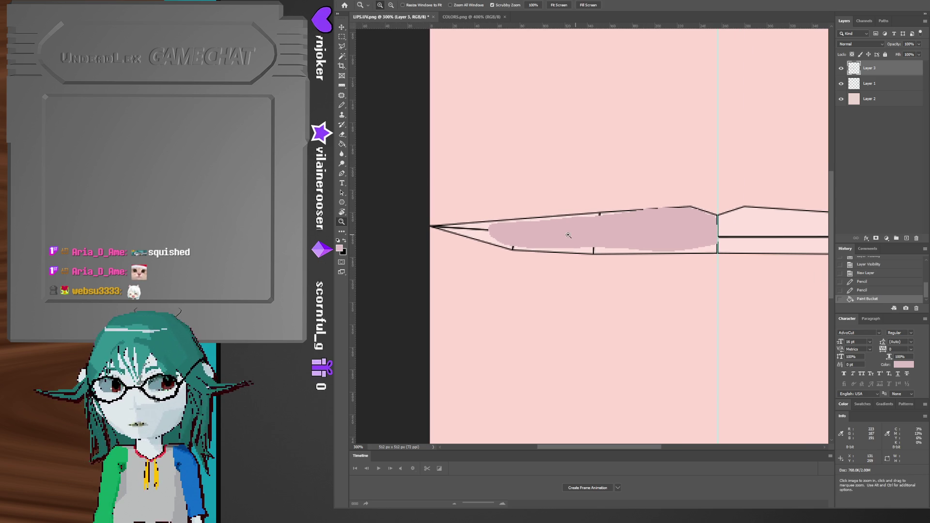
pyautogui.click(542, 232)
pyautogui.click(542, 232)
pyautogui.click(542, 232)
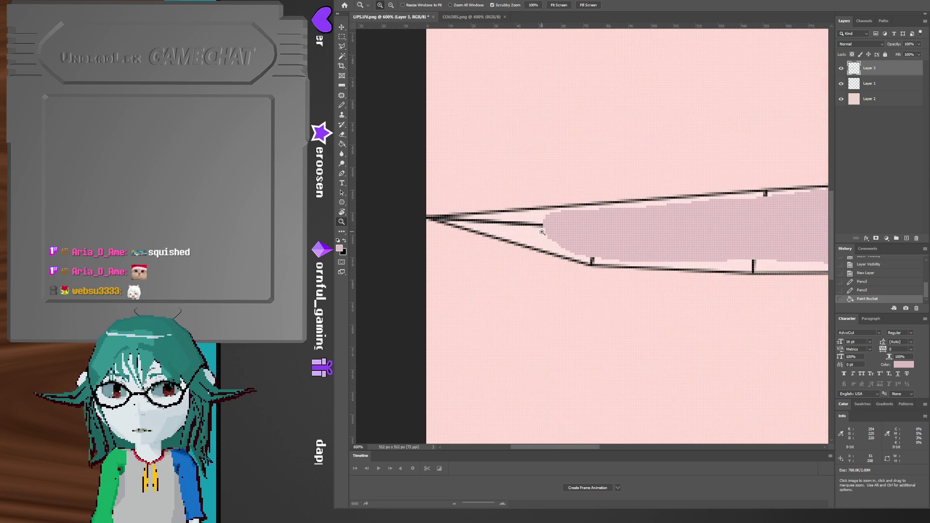
pyautogui.click(542, 232)
pyautogui.click(542, 232)
# - Extend the pink fill leftward toward the lip's left tip with the Pencil
pyautogui.press('b')
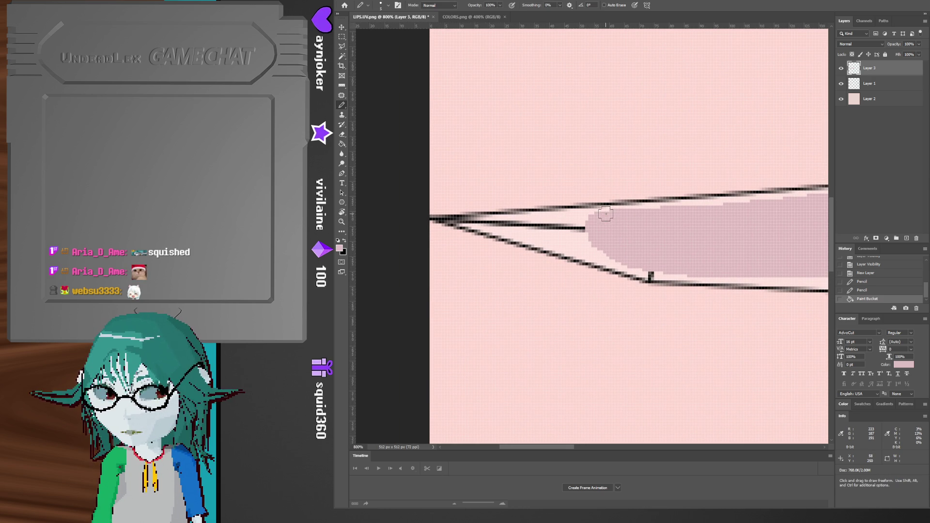
pyautogui.moveTo(603, 216)
pyautogui.mouseDown()
pyautogui.moveTo(517, 223)
pyautogui.moveTo(607, 255)
pyautogui.mouseUp()
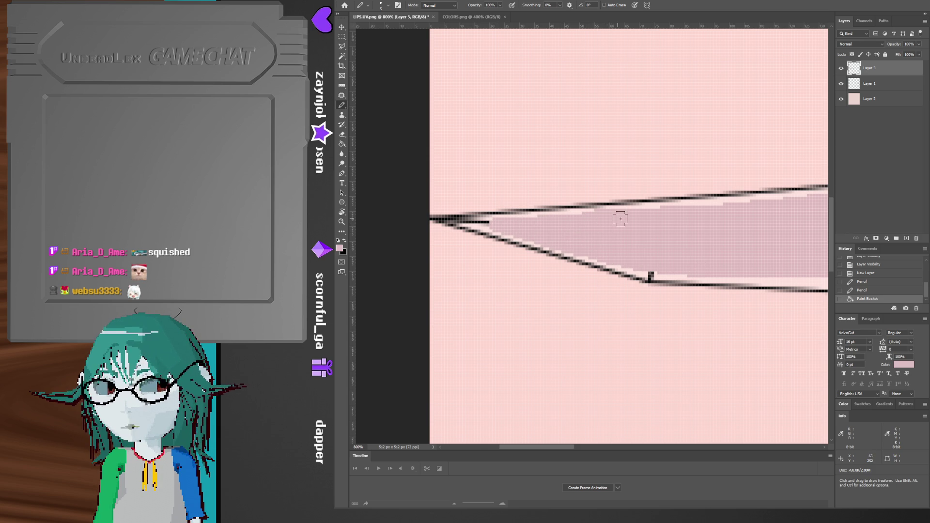
pyautogui.click(707, 221)
pyautogui.moveTo(707, 221)
pyautogui.mouseDown()
pyautogui.moveTo(652, 232)
pyautogui.moveTo(544, 233)
pyautogui.moveTo(600, 252)
pyautogui.moveTo(581, 256)
pyautogui.mouseUp()
# - Erase the pink spilling above the lip's top edge
pyautogui.press('e')
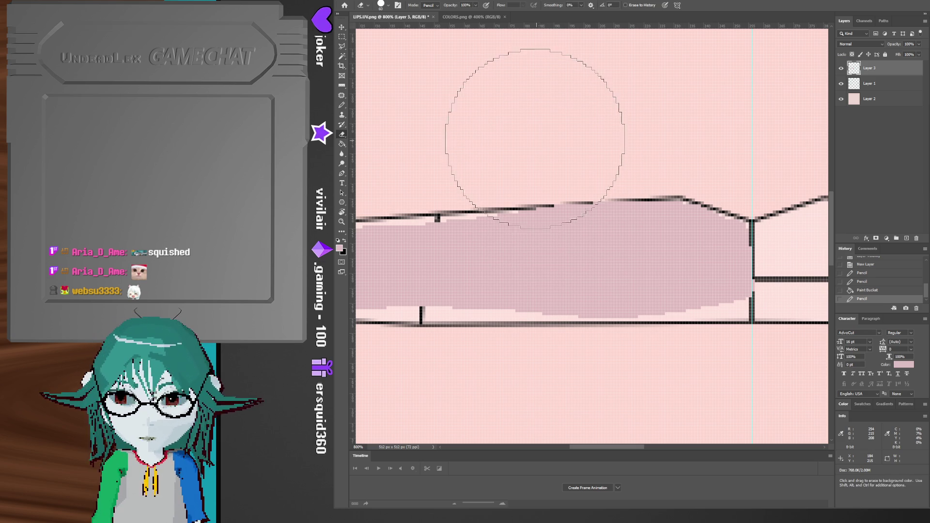
pyautogui.click(538, 116)
pyautogui.click(600, 116)
pyautogui.click(561, 119)
pyautogui.click(602, 115)
pyautogui.click(659, 115)
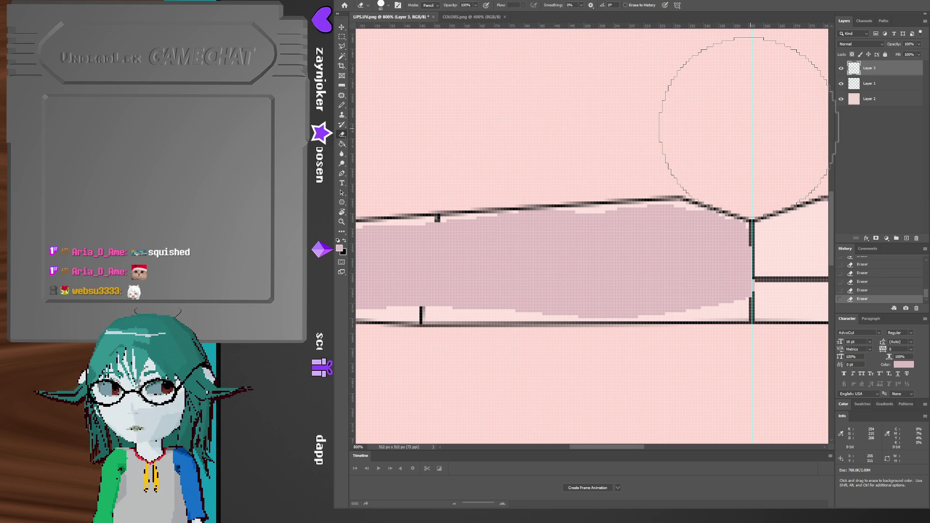
# - Sample the lip's pink from a close-up of its top edge, then view the whole lip
pyautogui.press('z')
pyautogui.click(646, 193)
pyautogui.click(637, 285)
pyautogui.press('b')
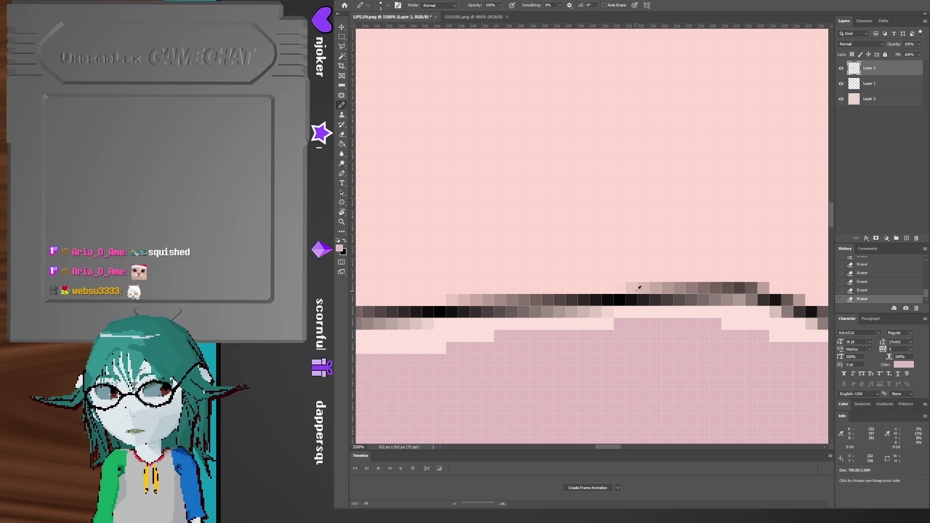
pyautogui.keyDown('alt'); pyautogui.click(631, 285); pyautogui.keyUp('alt')
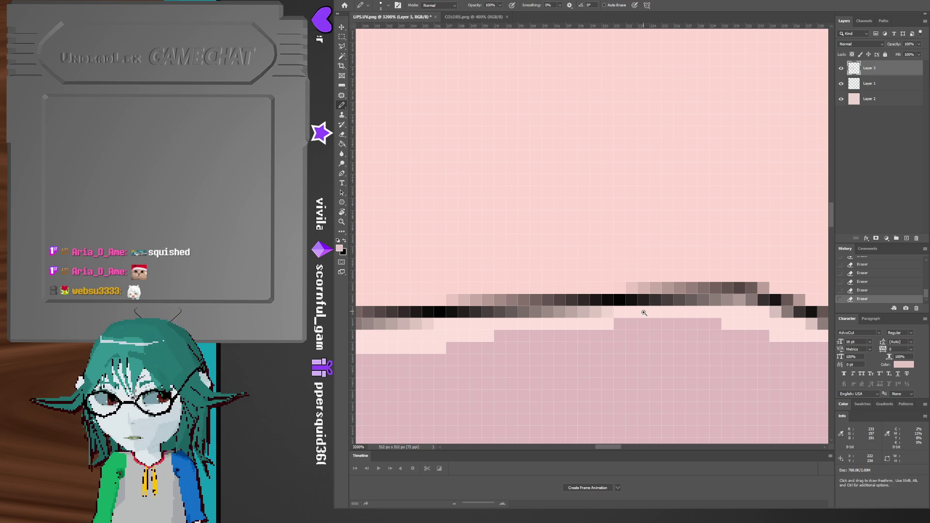
pyautogui.press('z')
pyautogui.keyDown('alt'); pyautogui.click(645, 312); pyautogui.keyUp('alt')
pyautogui.keyDown('alt'); pyautogui.click(644, 316); pyautogui.keyUp('alt')
pyautogui.keyDown('alt'); pyautogui.click(653, 257); pyautogui.keyUp('alt')
pyautogui.click(652, 270)
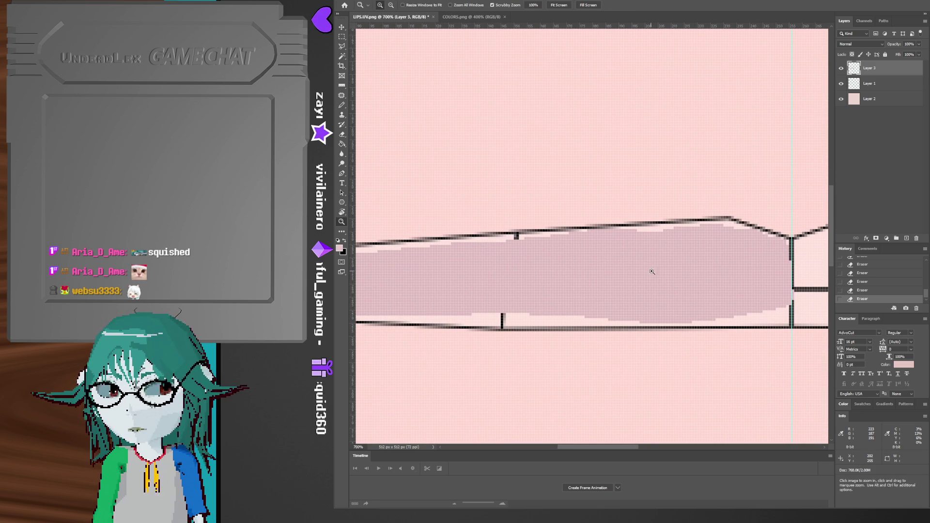
# - Touch up the pixels near the lip's right corner with the Pencil
pyautogui.press('g')
pyautogui.click(658, 275)
pyautogui.moveTo(680, 284); pyautogui.dragTo(589, 245)
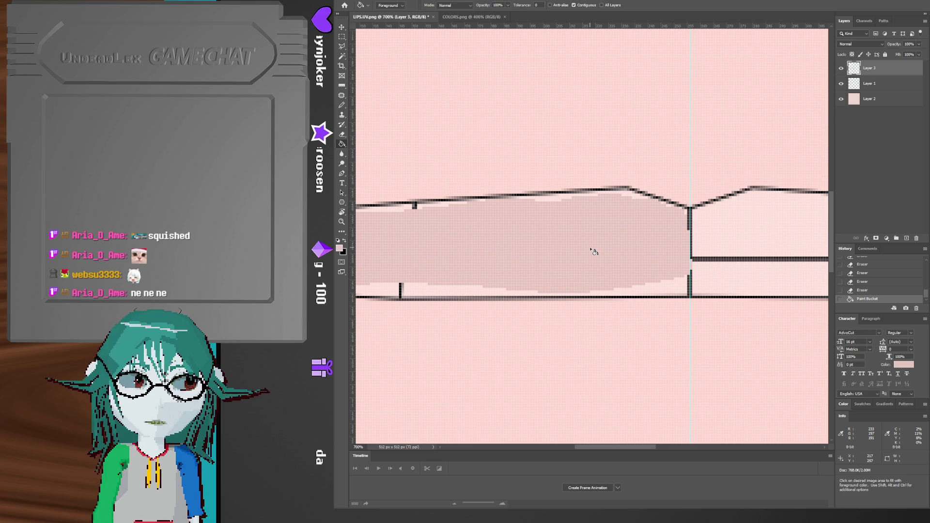
pyautogui.press('z')
pyautogui.click(681, 266)
pyautogui.click(677, 258)
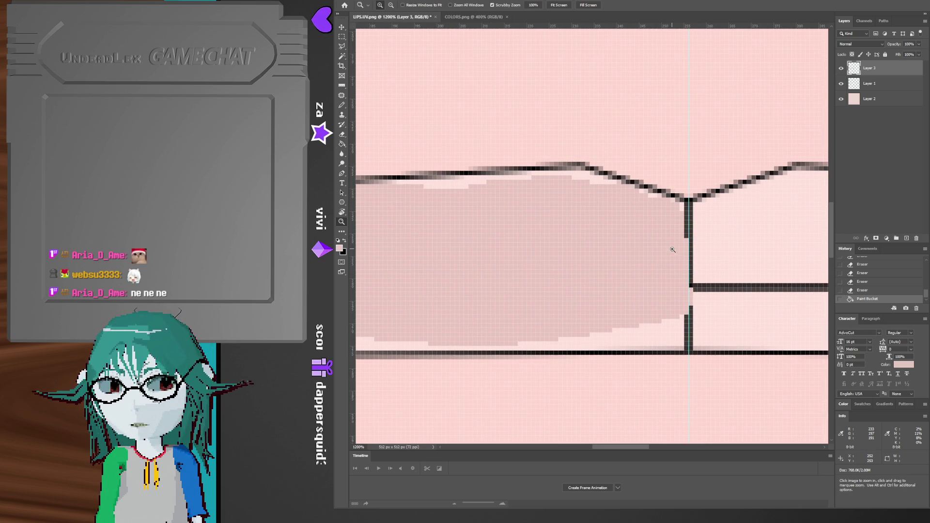
pyautogui.click(673, 250)
pyautogui.press('b')
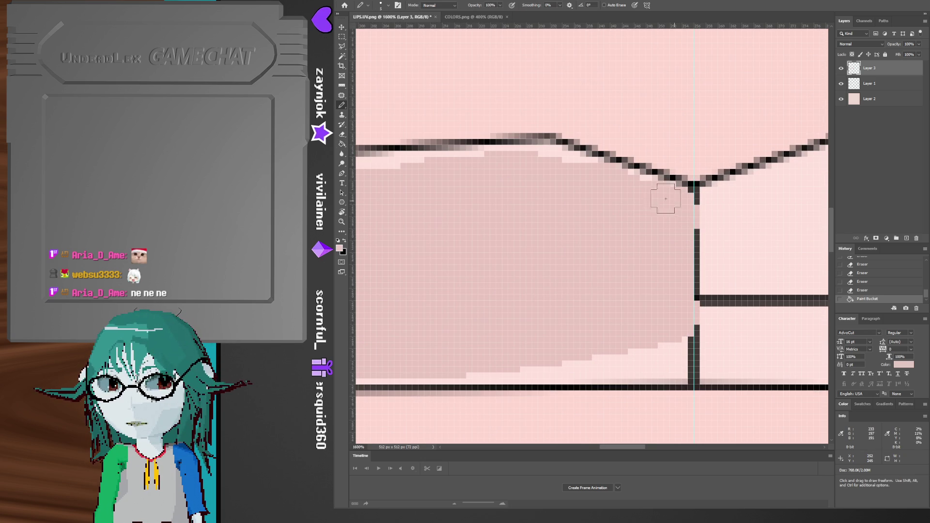
pyautogui.moveTo(453, 209); pyautogui.dragTo(548, 154)
pyautogui.click(773, 288)
# - Paint over the light strips along the lip's bottom and right edges
pyautogui.moveTo(773, 288)
pyautogui.mouseDown()
pyautogui.moveTo(731, 307)
pyautogui.moveTo(556, 295)
pyautogui.mouseUp()
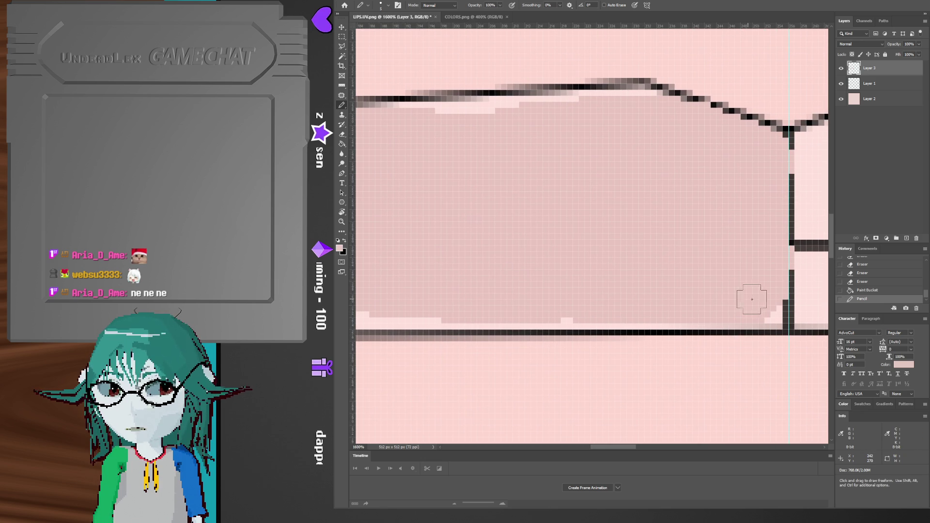
pyautogui.moveTo(772, 276); pyautogui.dragTo(783, 183)
pyautogui.moveTo(633, 250); pyautogui.dragTo(686, 244)
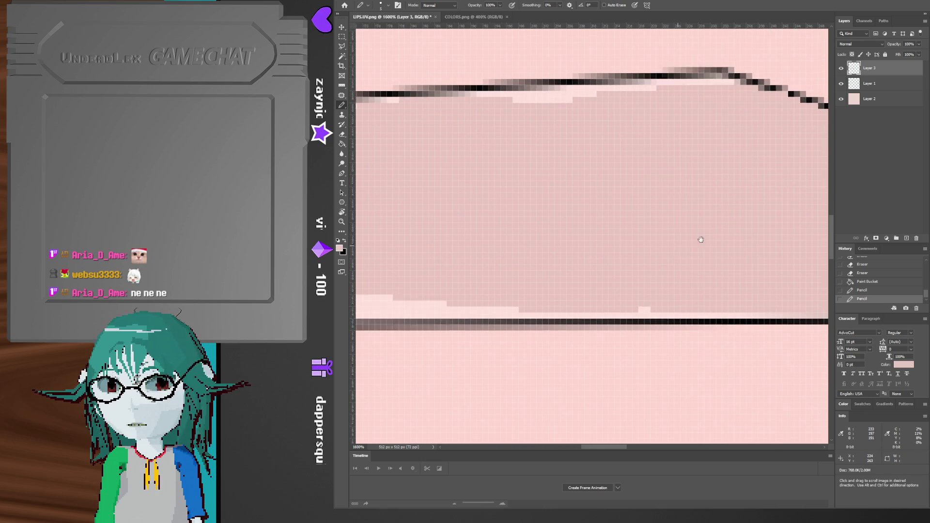
pyautogui.click(496, 275)
pyautogui.moveTo(418, 257); pyautogui.dragTo(809, 291)
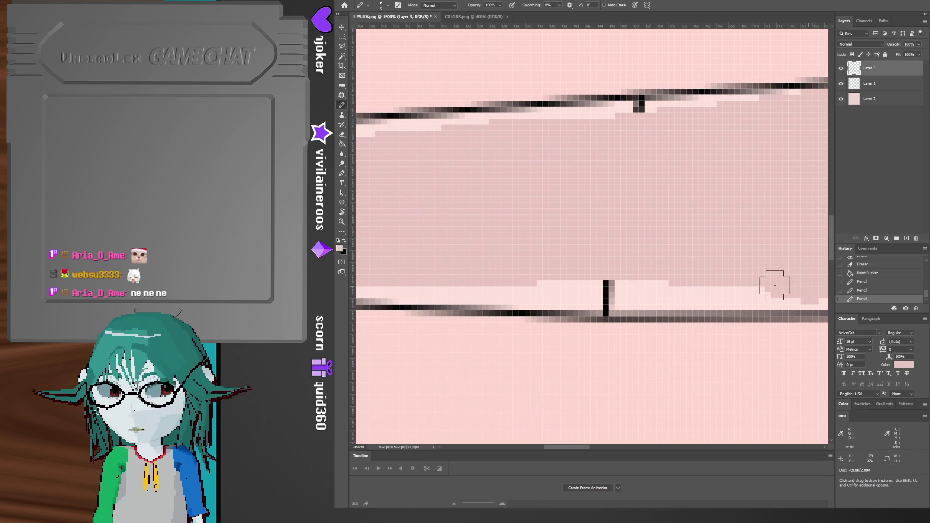
# - Zoom out and toggle the outline layer to check the lip fill
pyautogui.press('z')
pyautogui.keyDown('alt'); pyautogui.click(543, 265); pyautogui.keyUp('alt')
pyautogui.keyDown('alt'); pyautogui.click(542, 265); pyautogui.keyUp('alt')
pyautogui.keyDown('alt'); pyautogui.click(542, 265); pyautogui.keyUp('alt')
pyautogui.keyDown('alt'); pyautogui.click(542, 265); pyautogui.keyUp('alt')
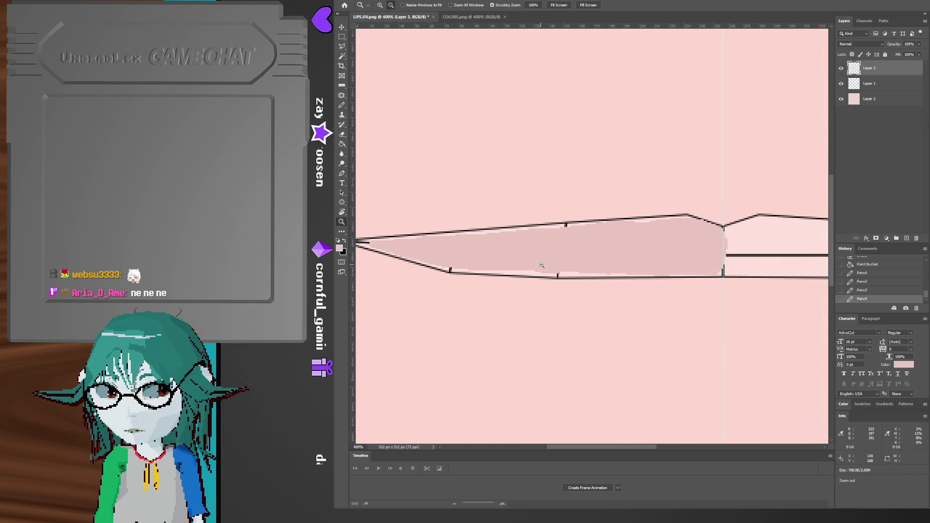
pyautogui.keyDown('alt'); pyautogui.click(579, 256); pyautogui.keyUp('alt')
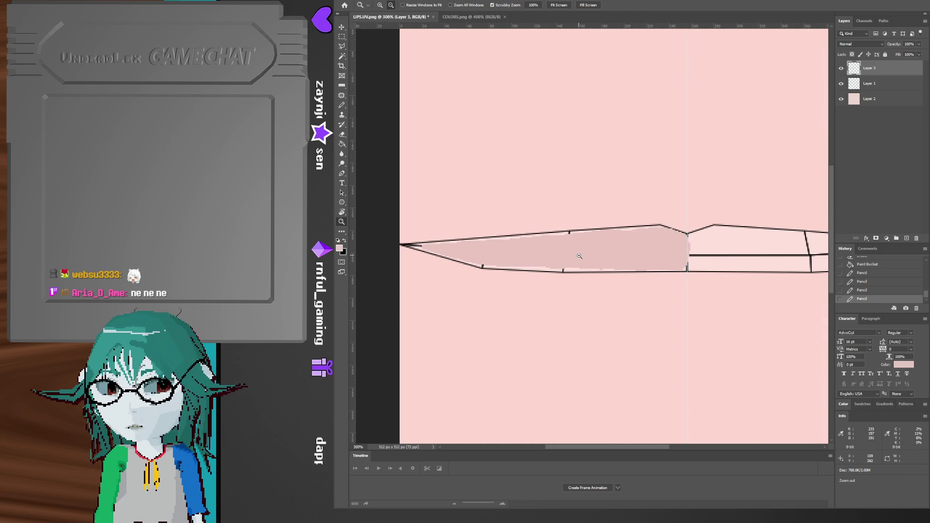
pyautogui.click(841, 84)
pyautogui.click(841, 83)
pyautogui.moveTo(640, 224); pyautogui.dragTo(646, 229)
# - Refill the whole lip with a paler pink sampled from the canvas
pyautogui.press('b')
pyautogui.keyDown('alt'); pyautogui.click(536, 281); pyautogui.keyUp('alt')
pyautogui.press('z')
pyautogui.moveTo(537, 280)
pyautogui.keyDown('alt'); pyautogui.mouseDown()
pyautogui.moveTo(566, 267)
pyautogui.moveTo(623, 277)
pyautogui.mouseUp(); pyautogui.keyUp('alt')
pyautogui.press('g')
pyautogui.click(695, 269)
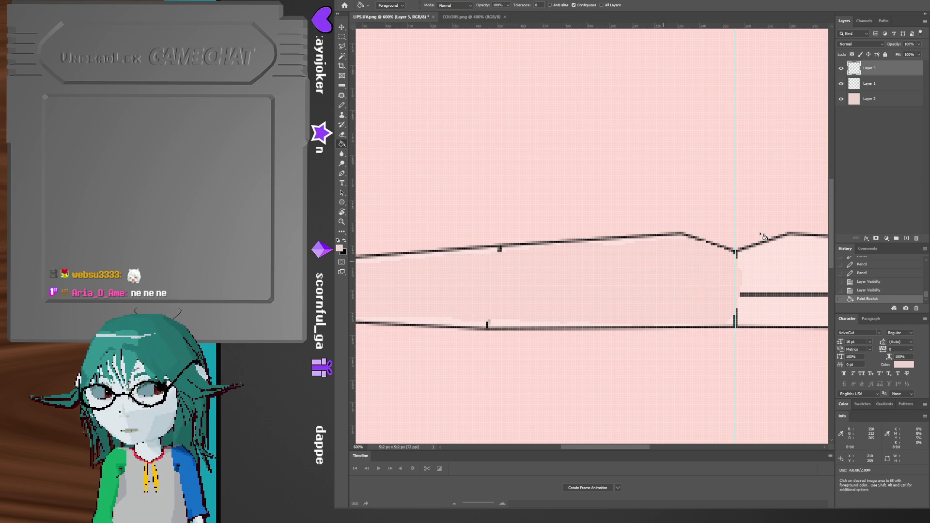
# - Toggle the layers to compare the paler lip, then inspect its notch and left tip
pyautogui.click(841, 68)
pyautogui.click(841, 68)
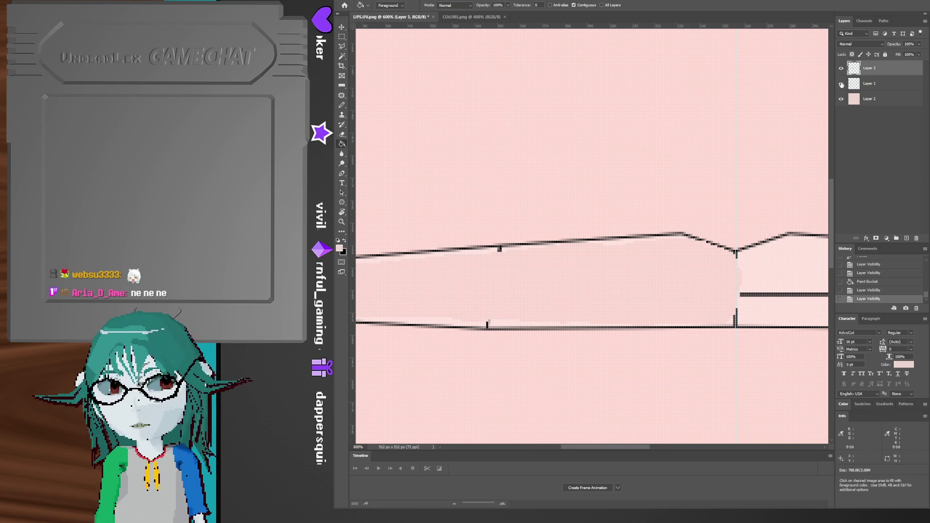
pyautogui.click(841, 83)
pyautogui.press('z')
pyautogui.moveTo(698, 283)
pyautogui.mouseDown()
pyautogui.moveTo(673, 290)
pyautogui.moveTo(630, 278)
pyautogui.mouseUp()
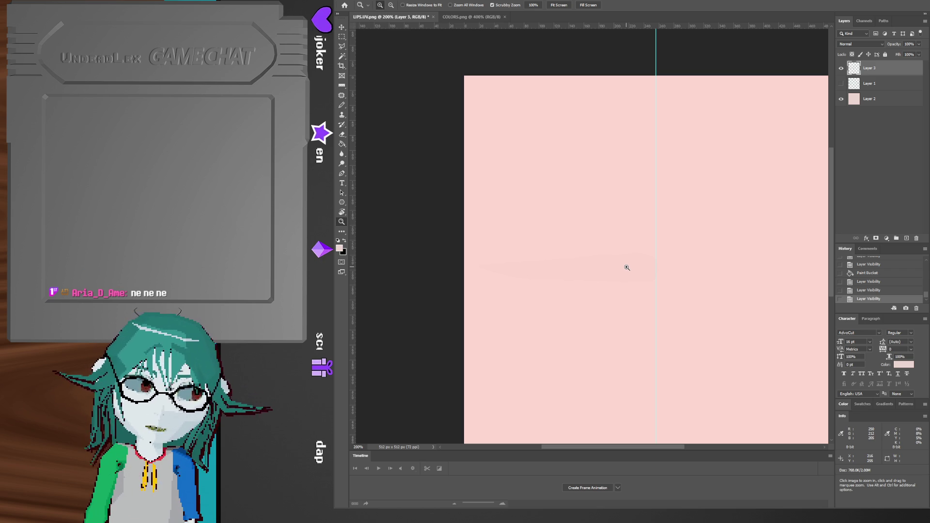
pyautogui.click(630, 267)
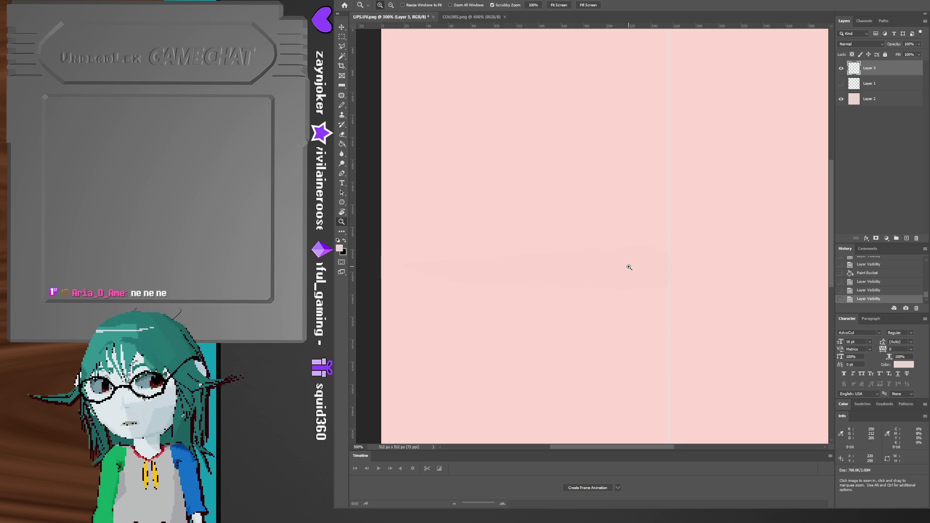
pyautogui.click(841, 84)
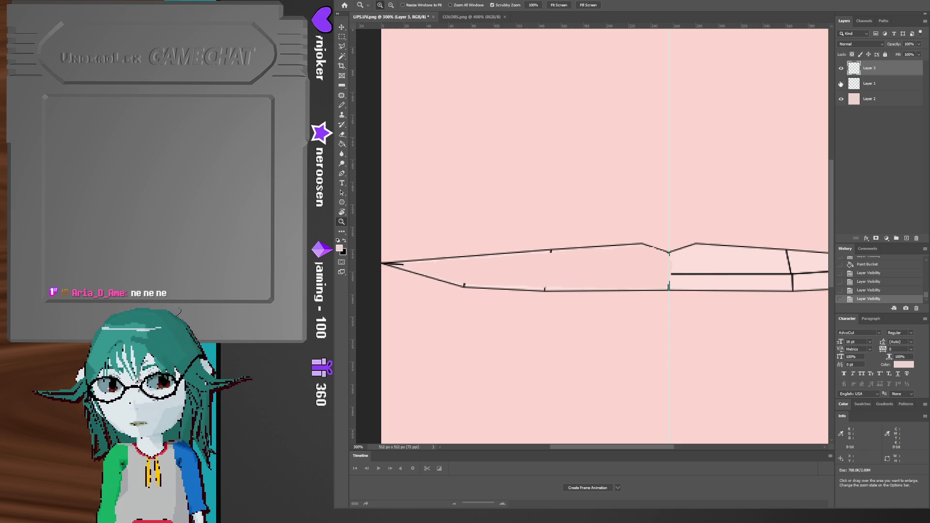
pyautogui.click(669, 269)
pyautogui.click(669, 266)
pyautogui.moveTo(667, 263)
pyautogui.mouseDown()
pyautogui.moveTo(654, 255)
pyautogui.moveTo(737, 252)
pyautogui.mouseUp()
pyautogui.moveTo(558, 249); pyautogui.dragTo(636, 252)
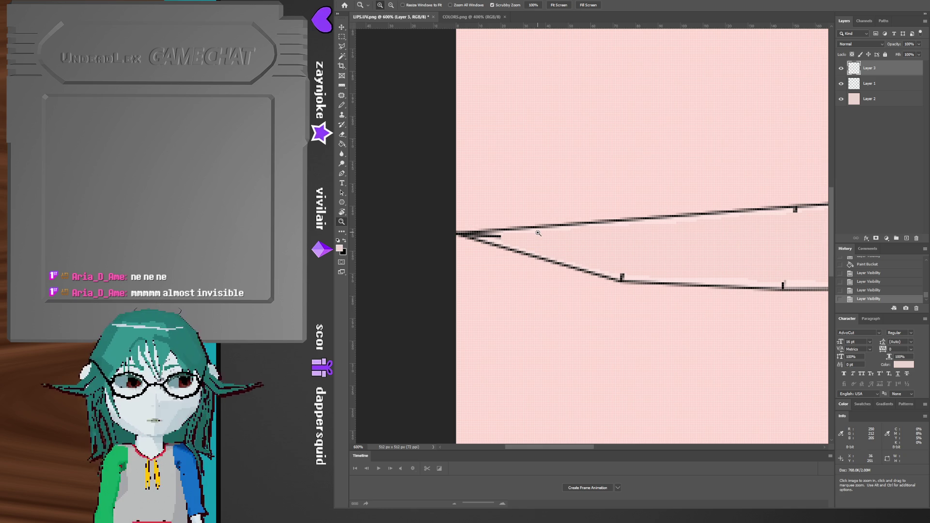
pyautogui.moveTo(529, 233); pyautogui.dragTo(490, 249)
# - Shrink the Pencil to 2 pixels and paint pink over the black bar at the lip's tip
pyautogui.press('b')
pyautogui.click(464, 243)
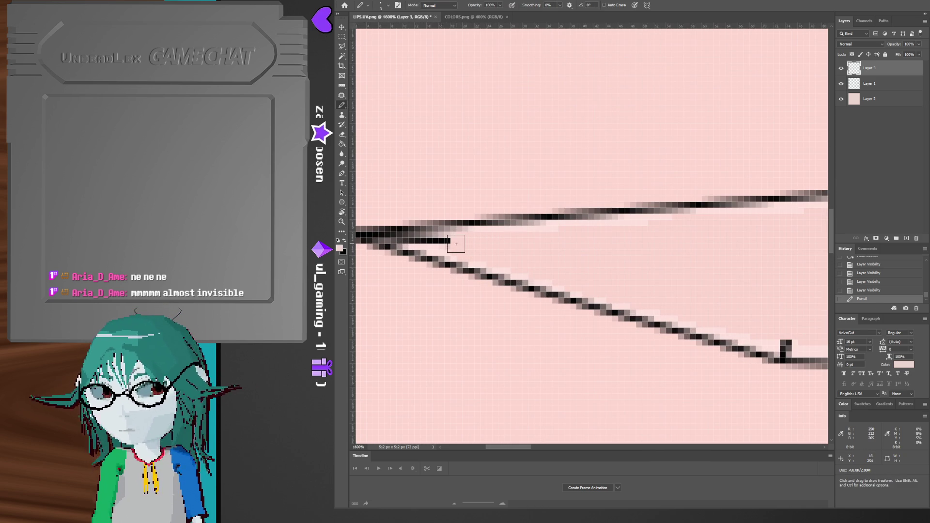
pyautogui.press('[')
pyautogui.click(436, 239)
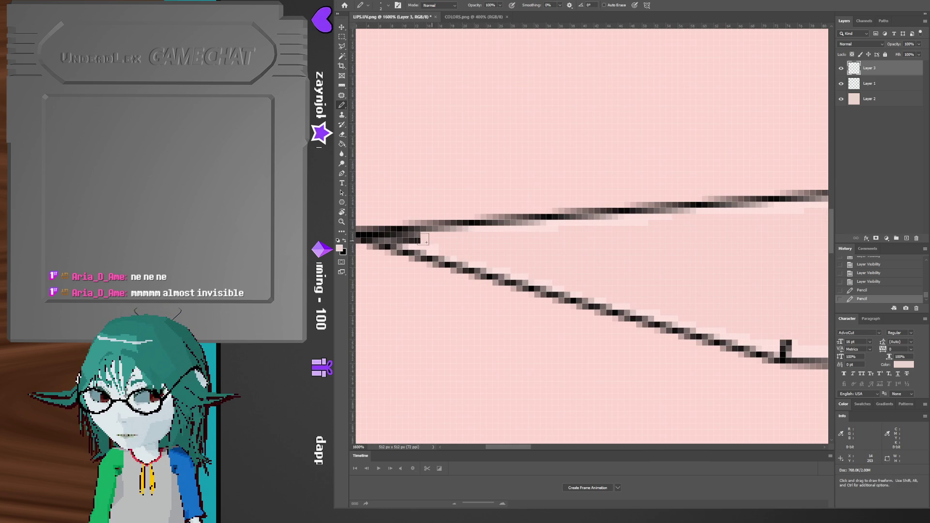
pyautogui.click(437, 243)
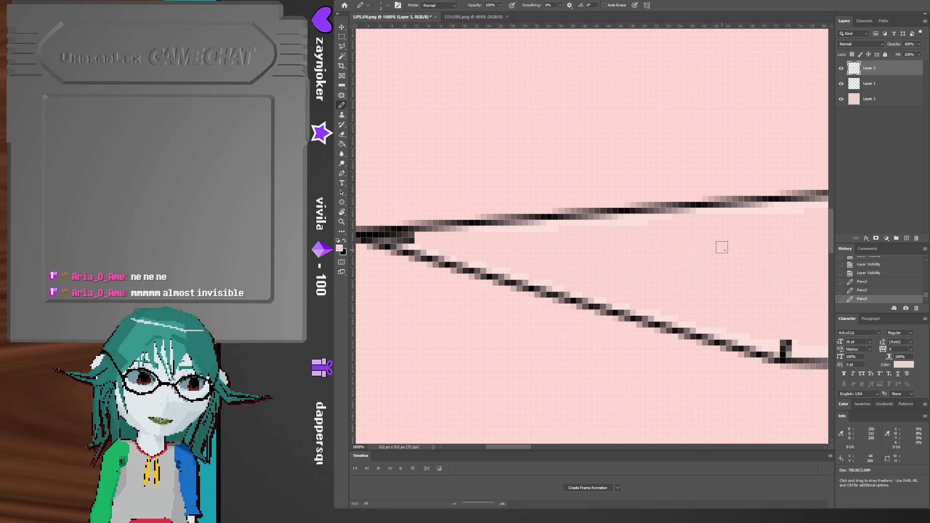
# - Repaint the pixels under the upper lip line in a lighter pink
pyautogui.moveTo(733, 251)
pyautogui.mouseDown()
pyautogui.moveTo(573, 255)
pyautogui.moveTo(609, 275)
pyautogui.mouseUp()
pyautogui.click(473, 237)
pyautogui.keyDown('shift'); pyautogui.click(650, 224); pyautogui.keyUp('shift')
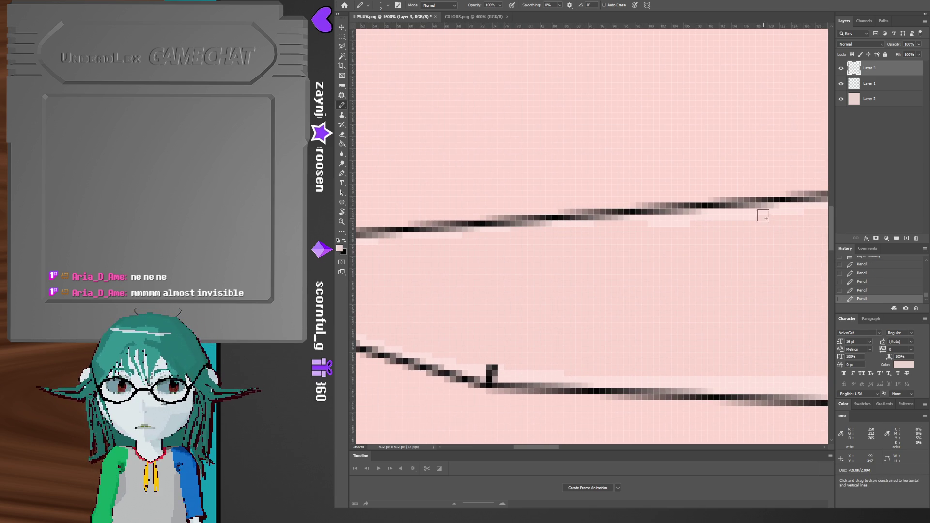
pyautogui.keyDown('shift'); pyautogui.click(782, 215); pyautogui.keyUp('shift')
pyautogui.moveTo(627, 289); pyautogui.dragTo(553, 295)
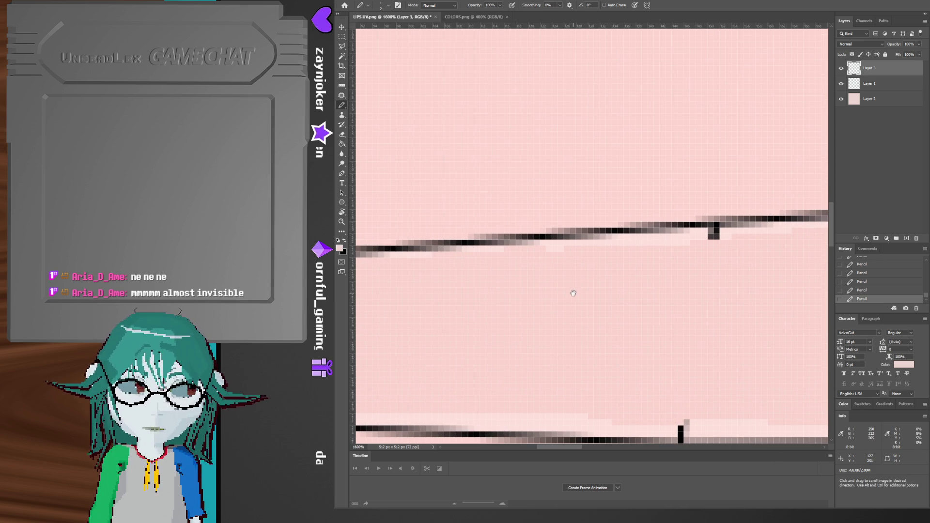
pyautogui.moveTo(623, 240); pyautogui.dragTo(679, 241)
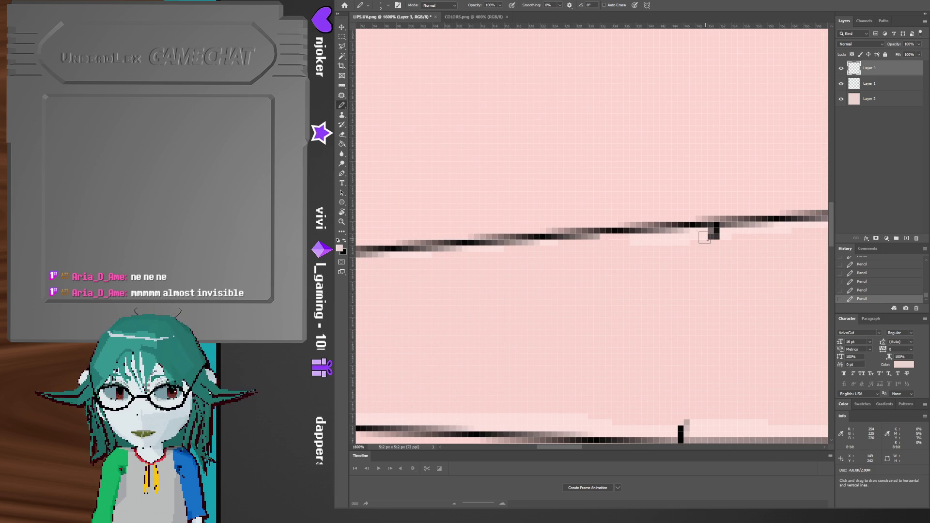
# - Pan along the lip lines at 1200% and paint over the black stub above the lower lip
pyautogui.press('z')
pyautogui.keyDown('alt'); pyautogui.click(726, 270); pyautogui.keyUp('alt')
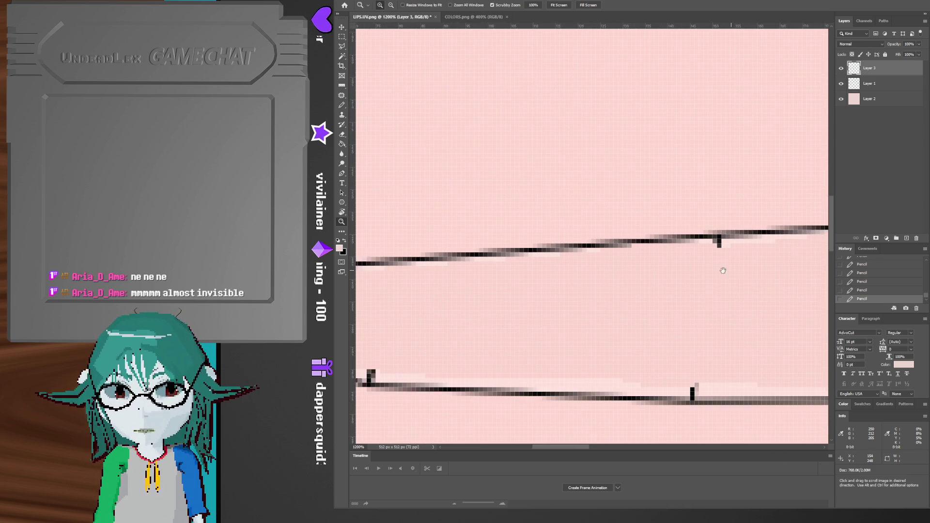
pyautogui.moveTo(726, 272); pyautogui.dragTo(612, 274)
pyautogui.press('b')
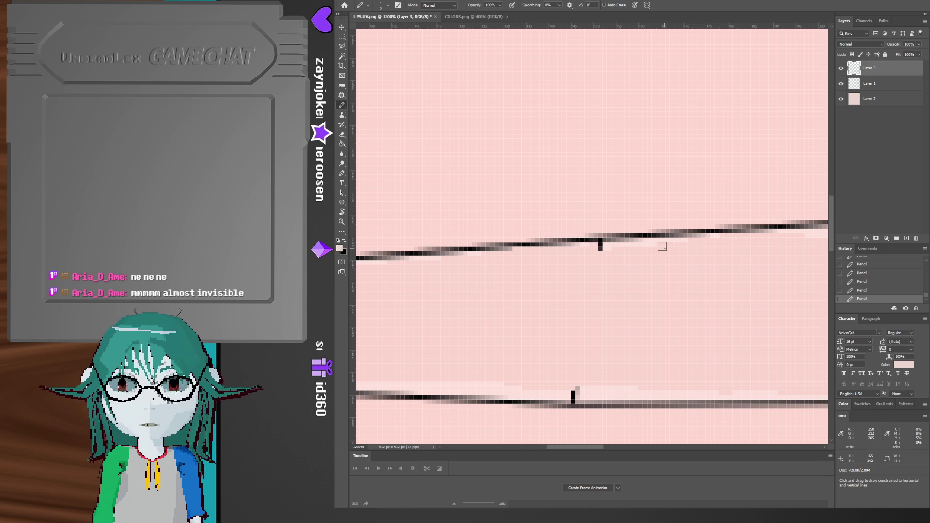
pyautogui.moveTo(669, 244)
pyautogui.mouseDown()
pyautogui.moveTo(615, 254)
pyautogui.moveTo(571, 278)
pyautogui.moveTo(567, 256)
pyautogui.mouseUp()
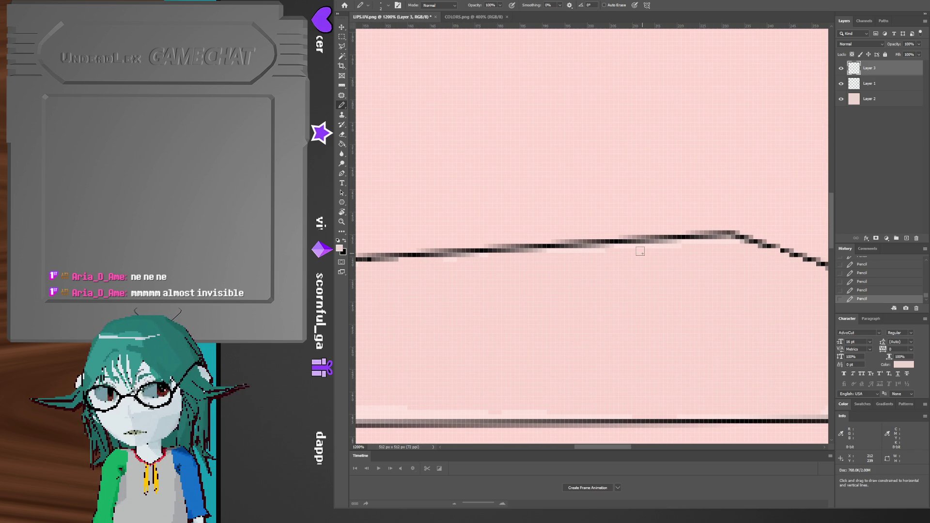
pyautogui.moveTo(729, 254)
pyautogui.mouseDown()
pyautogui.moveTo(640, 266)
pyautogui.moveTo(597, 256)
pyautogui.moveTo(636, 286)
pyautogui.moveTo(650, 234)
pyautogui.mouseUp()
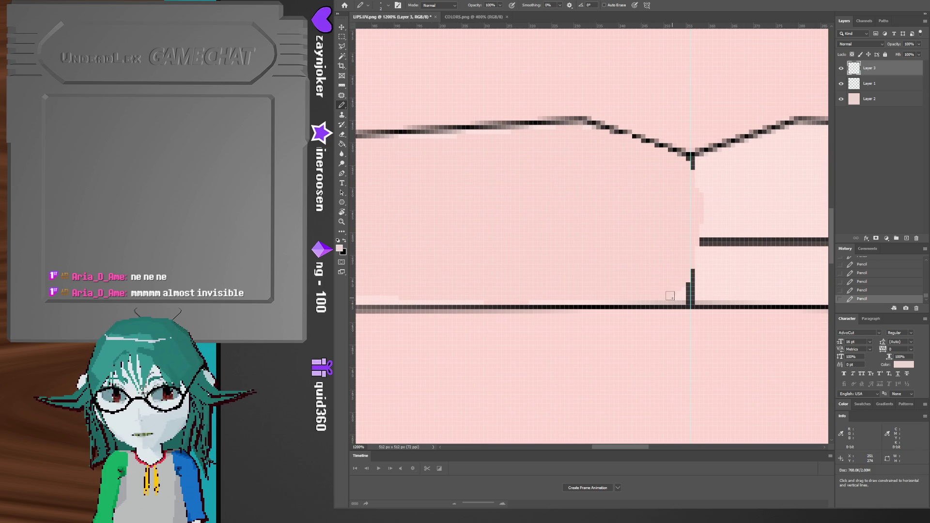
pyautogui.moveTo(498, 284)
pyautogui.mouseDown()
pyautogui.moveTo(623, 255)
pyautogui.moveTo(637, 264)
pyautogui.mouseUp()
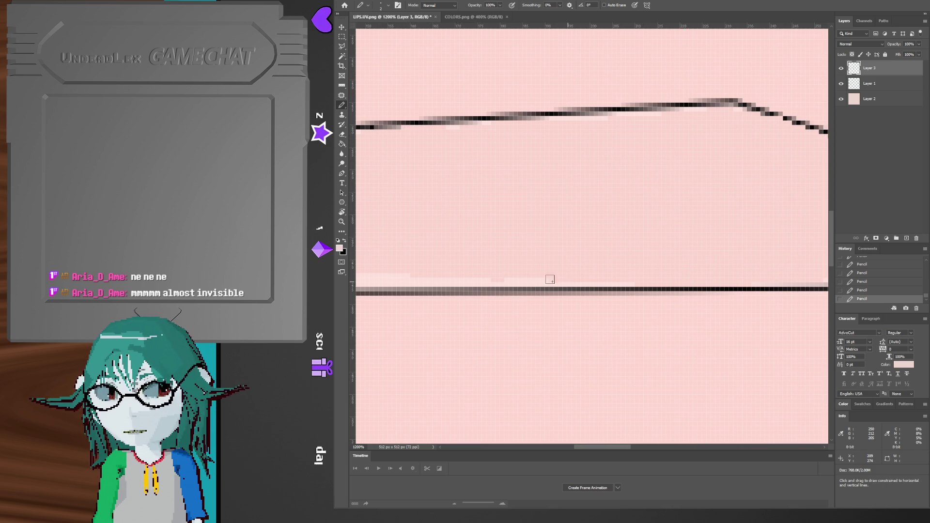
pyautogui.moveTo(473, 274); pyautogui.dragTo(575, 260)
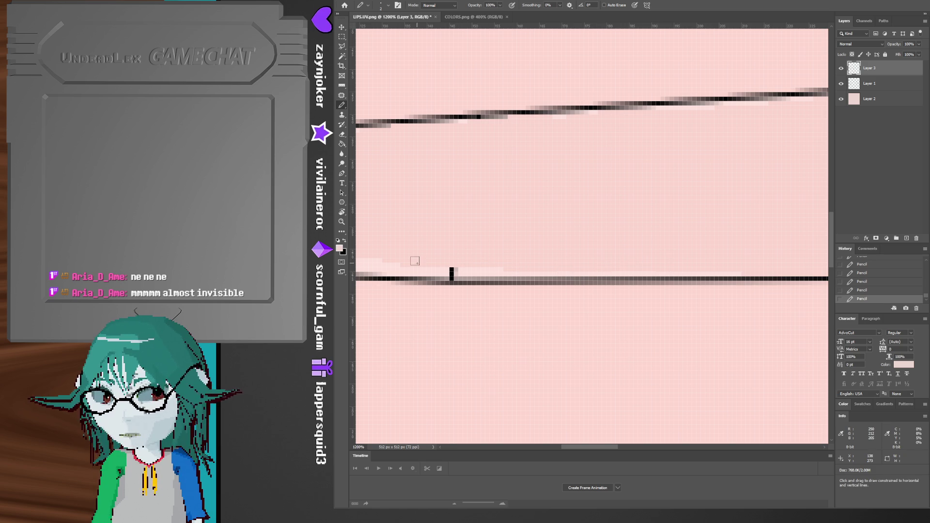
pyautogui.moveTo(410, 257); pyautogui.dragTo(536, 263)
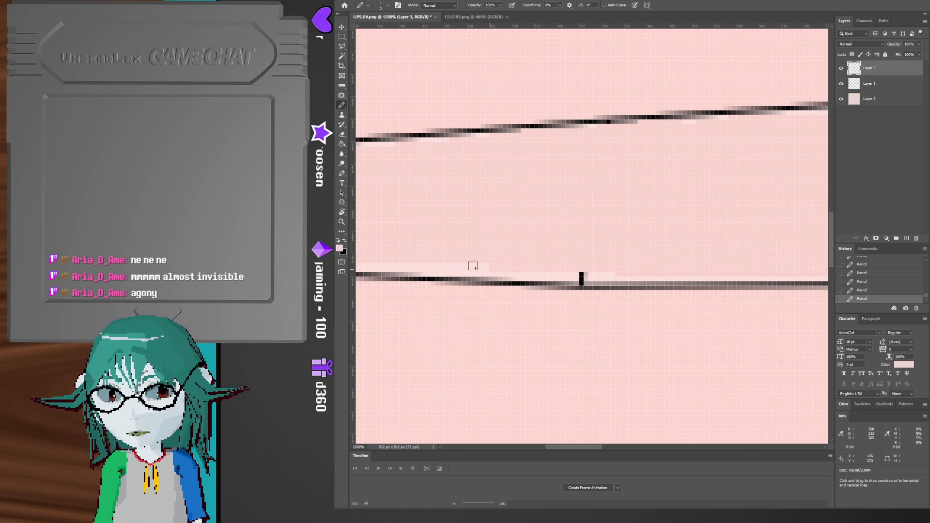
pyautogui.moveTo(427, 243); pyautogui.dragTo(592, 249)
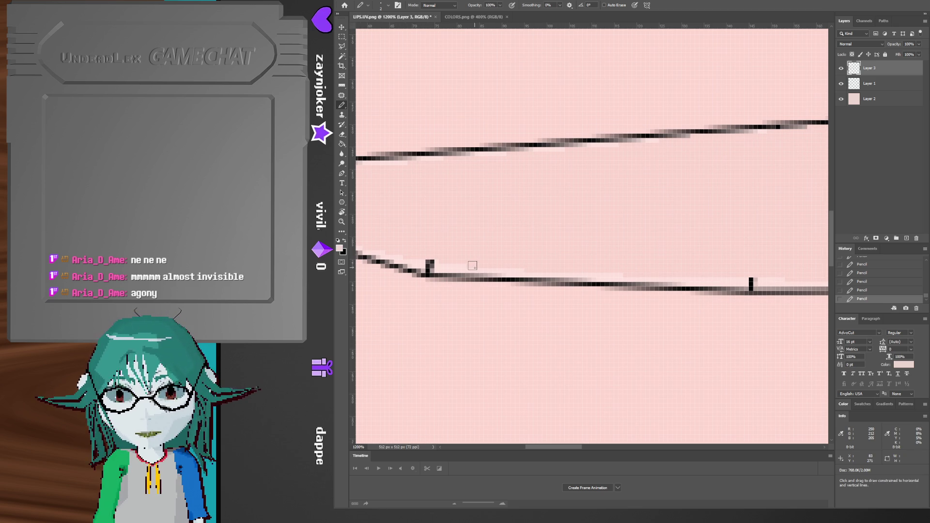
pyautogui.moveTo(488, 262); pyautogui.dragTo(600, 267)
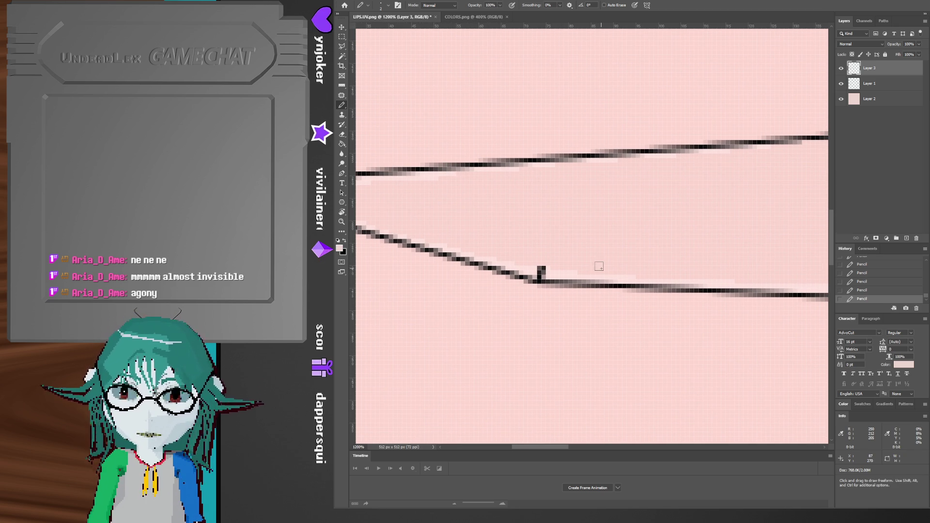
pyautogui.moveTo(538, 269); pyautogui.dragTo(536, 269)
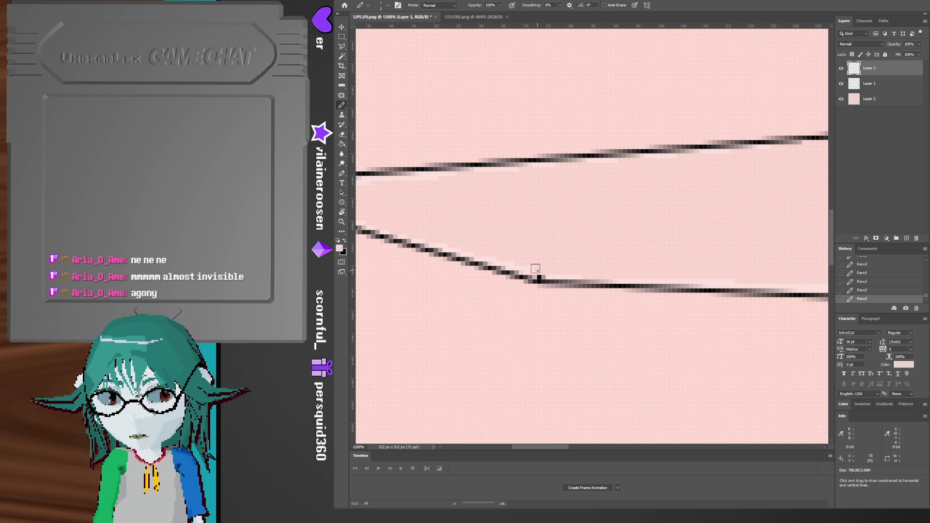
pyautogui.moveTo(596, 230)
pyautogui.mouseDown()
pyautogui.moveTo(544, 214)
pyautogui.moveTo(605, 224)
pyautogui.mouseUp()
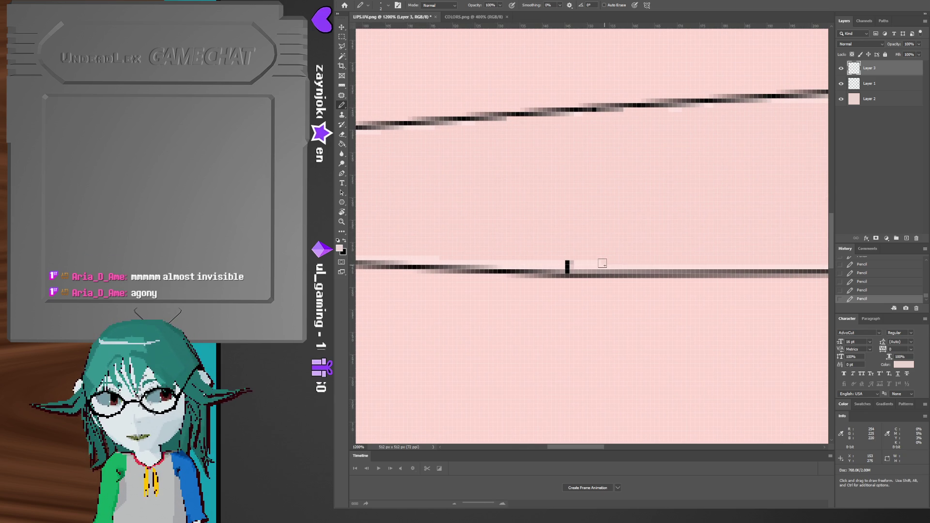
pyautogui.keyDown('shift'); pyautogui.click(414, 254); pyautogui.keyUp('shift')
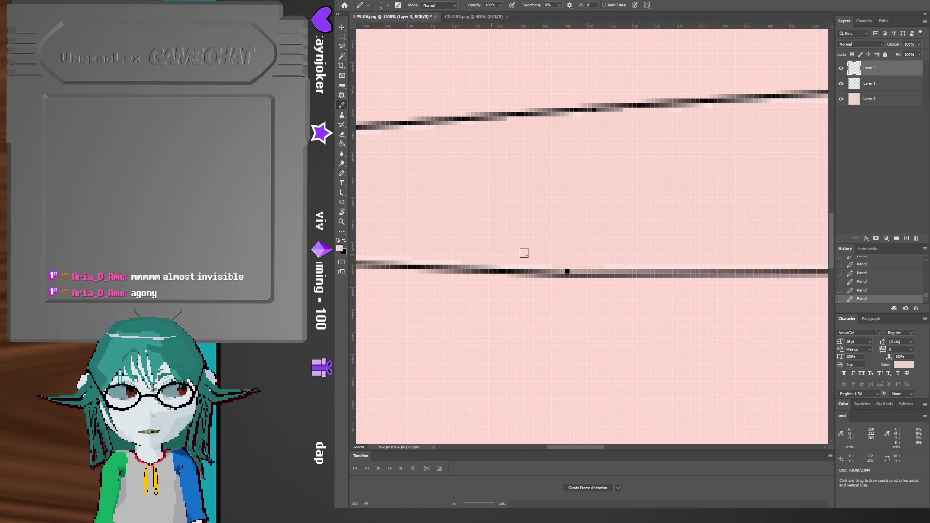
# - Paint over the dark vertical stub near the lip notch in pink, then return to Blender
pyautogui.hscroll(10, 659, 243)
pyautogui.scroll(3, 658, 242)
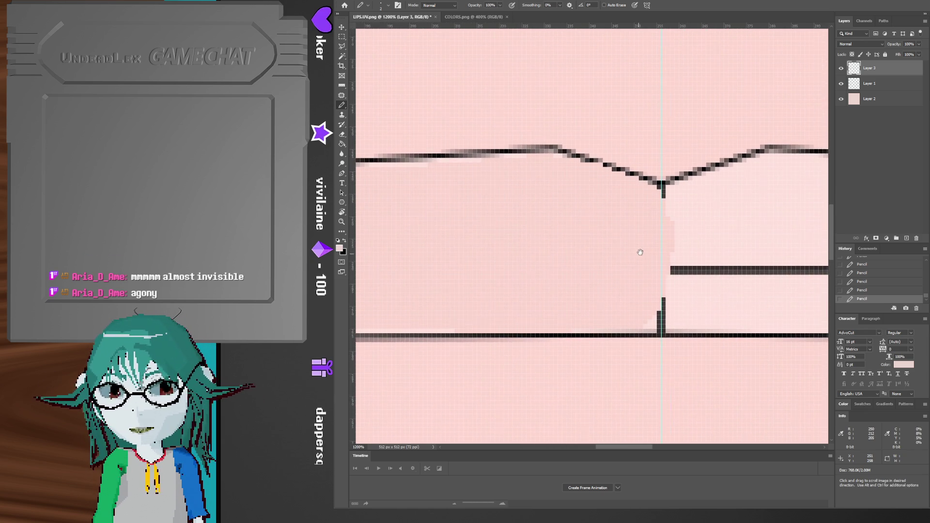
pyautogui.moveTo(639, 253); pyautogui.dragTo(659, 245)
pyautogui.moveTo(675, 308); pyautogui.dragTo(675, 288)
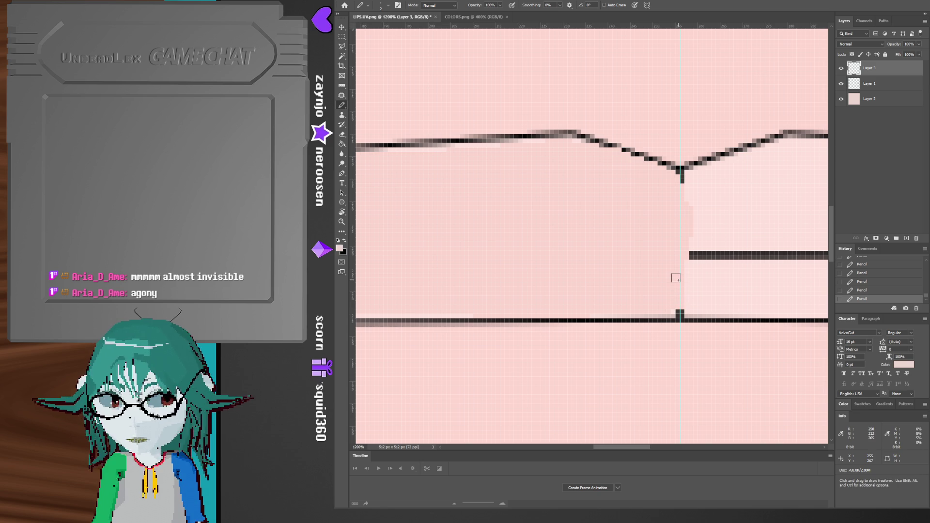
pyautogui.keyDown('alt'); pyautogui.scroll(-6, 613, 244); pyautogui.keyUp('alt')
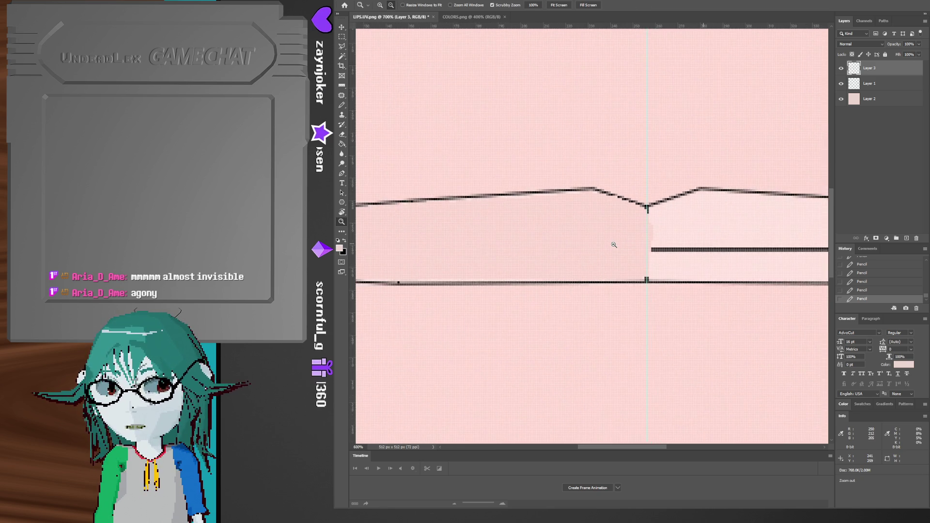
pyautogui.keyDown('ctrl'); pyautogui.hscroll(-5, 613, 242); pyautogui.keyUp('ctrl')
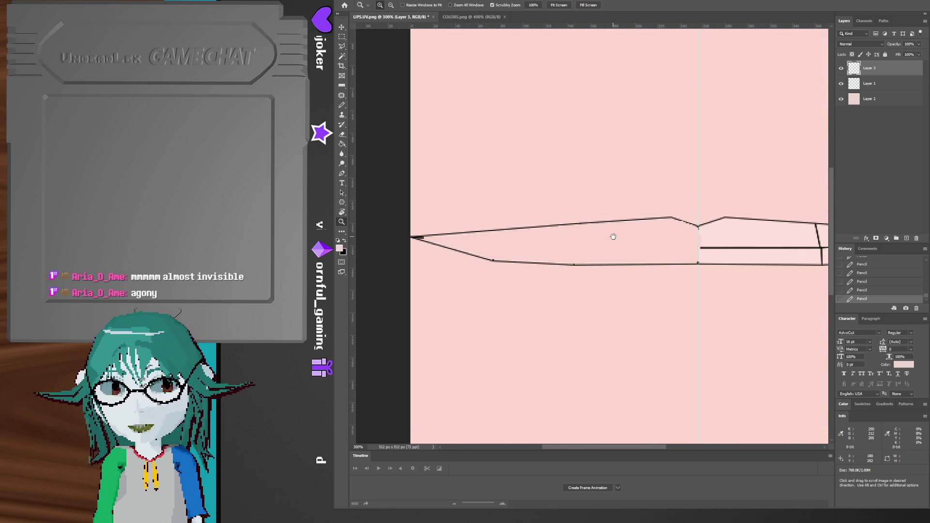
pyautogui.keyDown('ctrl'); pyautogui.hscroll(3, 629, 244); pyautogui.keyUp('ctrl')
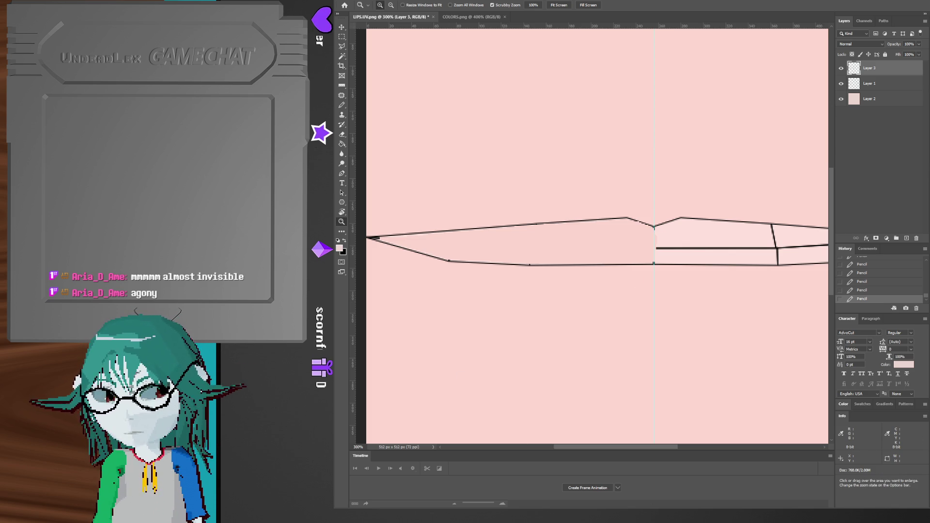
pyautogui.hotkey('alt', 'Tab')
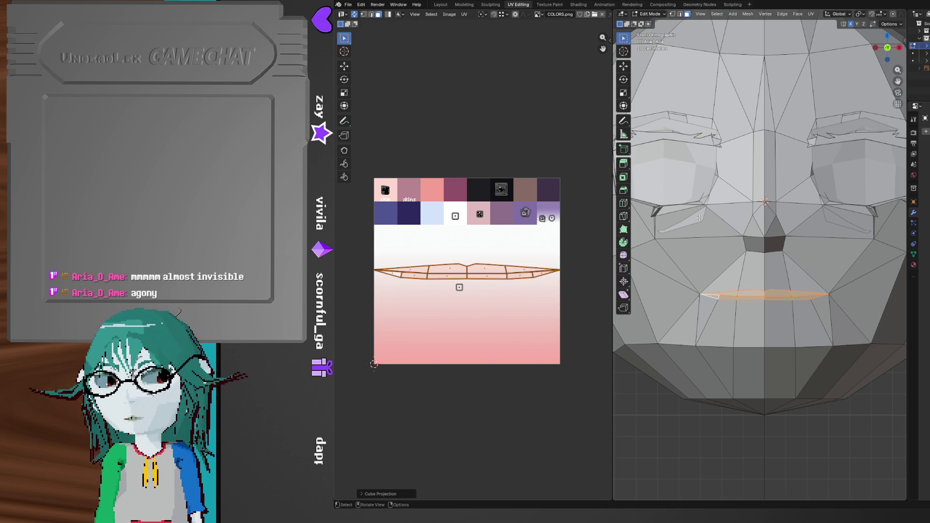
# - Save aria.blend and bring up the File > Open Recent list
pyautogui.hotkey('ctrl', 's')
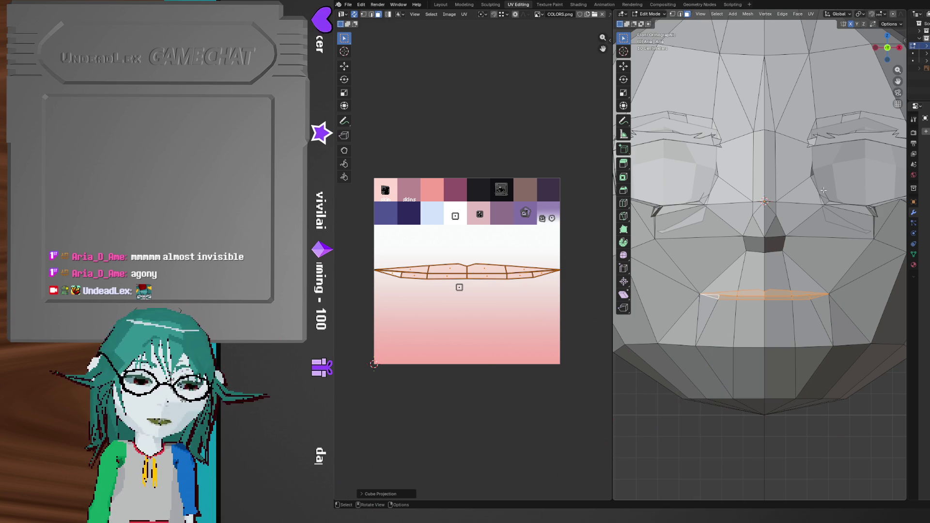
pyautogui.click(349, 9)
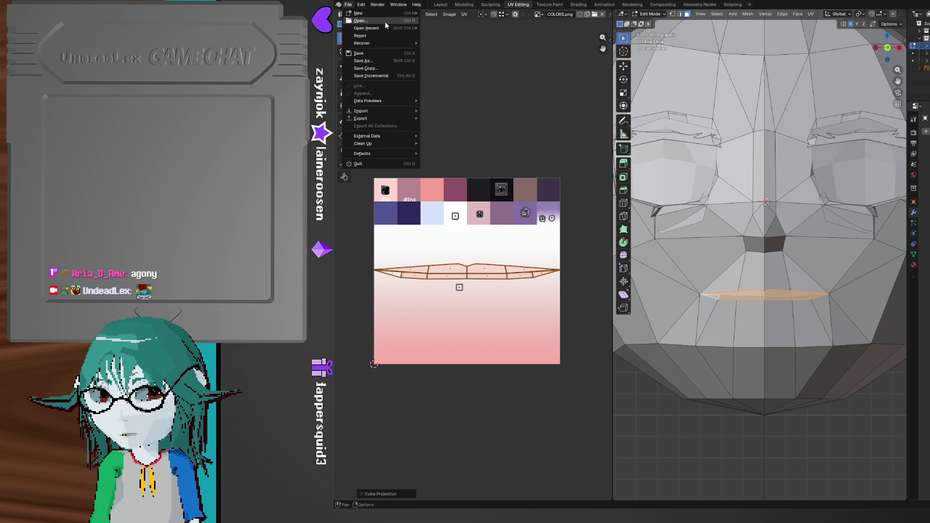
pyautogui.moveTo(385, 30)
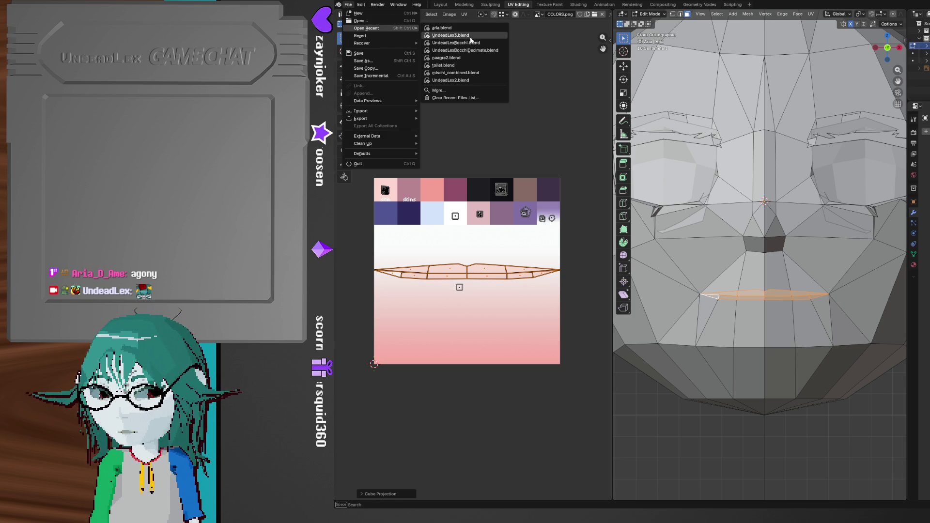
# - Load another recent character file in Rendered shading and zoom in on its mouth
pyautogui.press('Return')
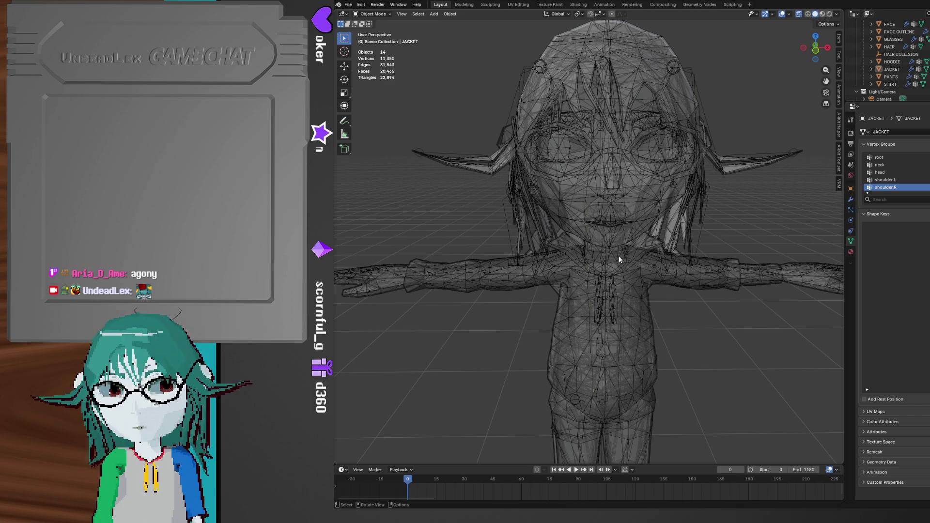
pyautogui.press('z')
pyautogui.click(625, 219)
pyautogui.scroll(8, 599, 212)
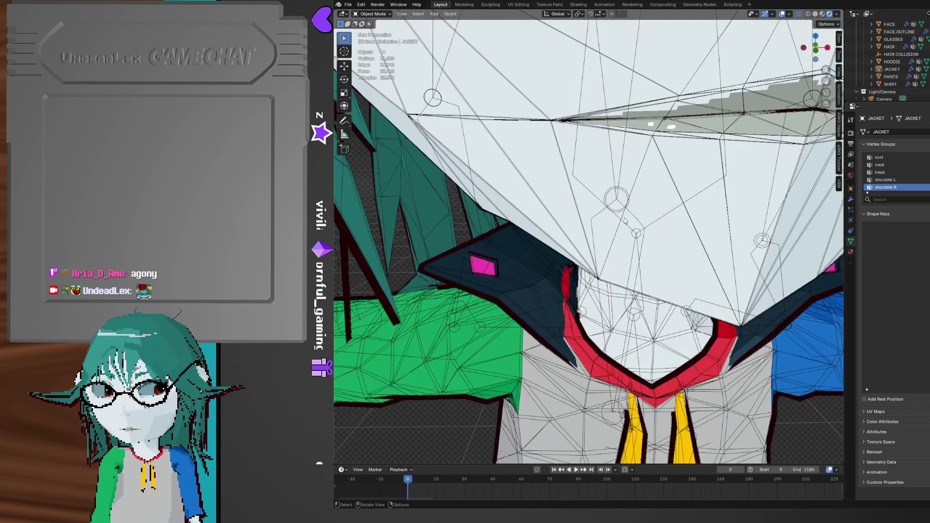
pyautogui.keyDown('shift'); pyautogui.scroll(2, 599, 212); pyautogui.keyUp('shift')
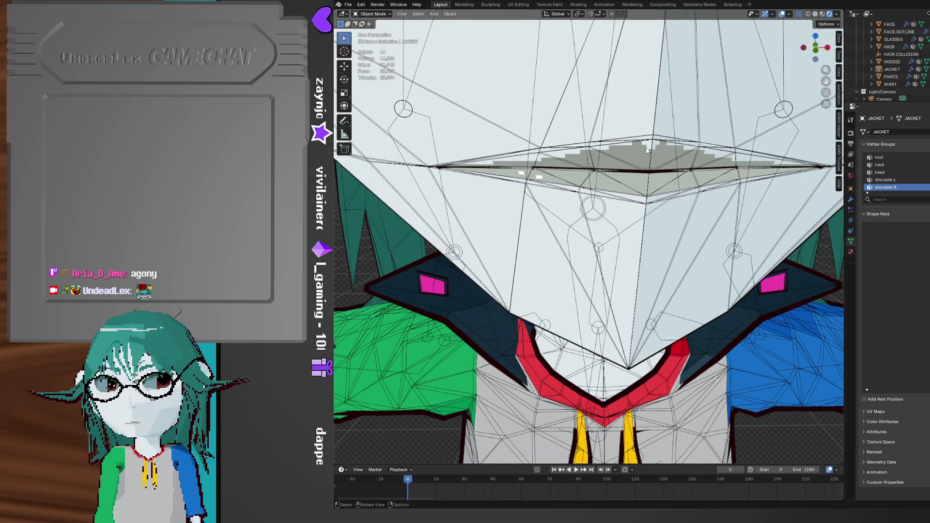
pyautogui.scroll(4, 646, 150)
pyautogui.keyDown('shift'); pyautogui.scroll(3, 642, 141); pyautogui.keyUp('shift')
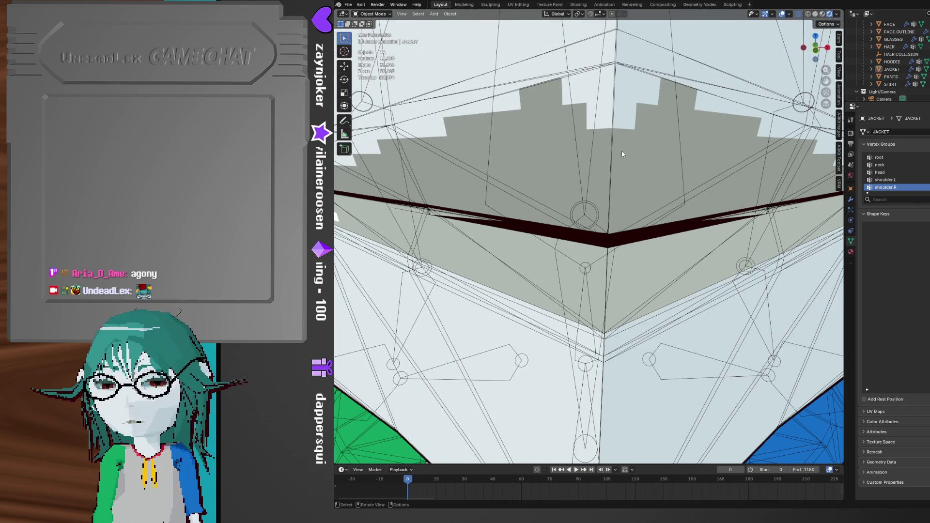
# - Reopen aria.blend from Open Recent, frame the mouth, and return to Photoshop
pyautogui.hotkey('alt', 'Tab')
pyautogui.click(348, 5)
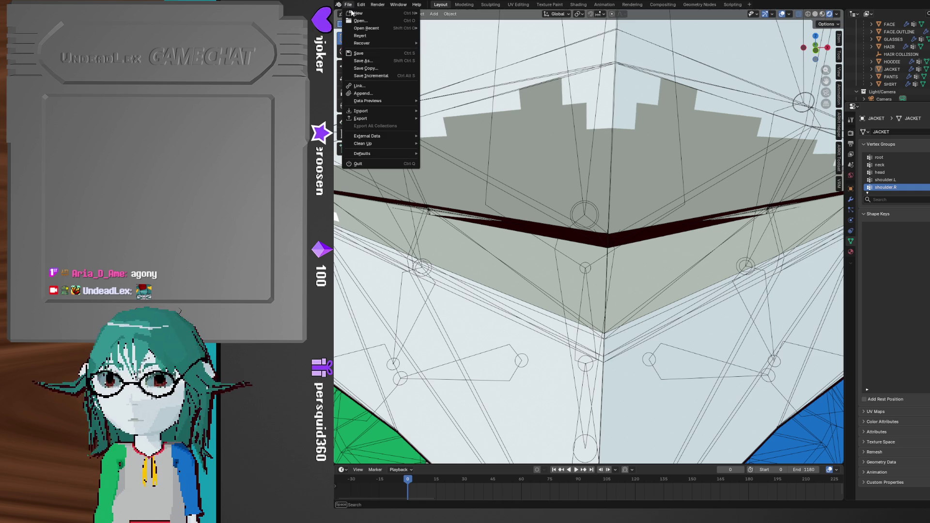
pyautogui.moveTo(400, 29)
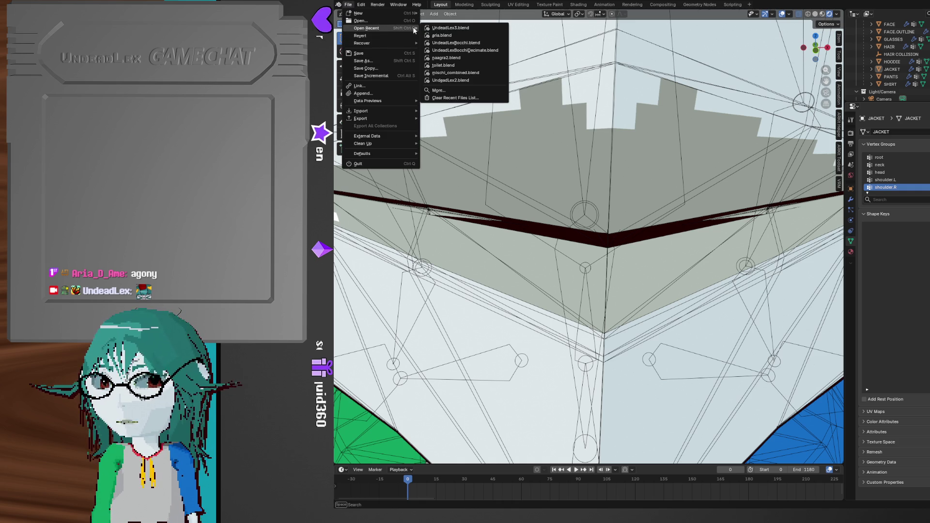
pyautogui.click(443, 35)
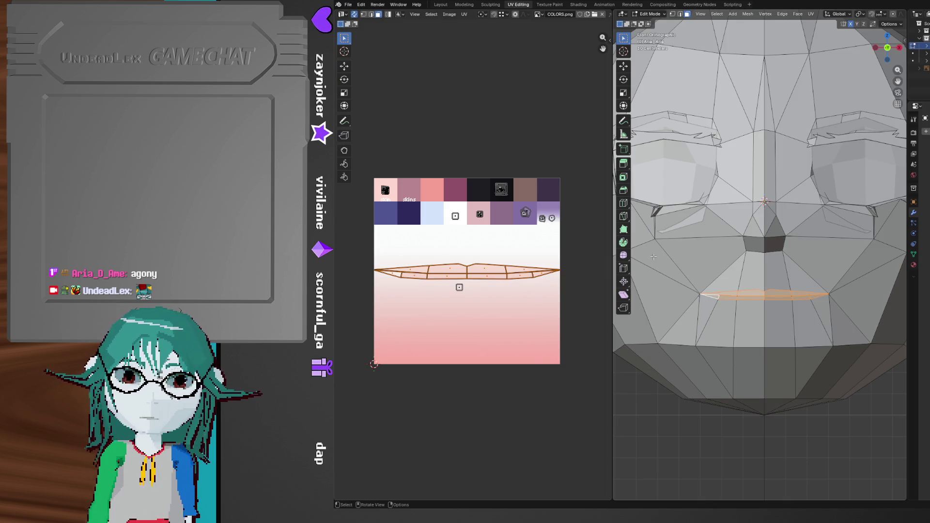
pyautogui.scroll(2, 760, 290)
pyautogui.keyDown('shift'); pyautogui.moveTo(760, 290); pyautogui.dragTo(760, 228, button='middle'); pyautogui.keyUp('shift')
pyautogui.scroll(2, 445, 285)
pyautogui.scroll(1, 383, 431)
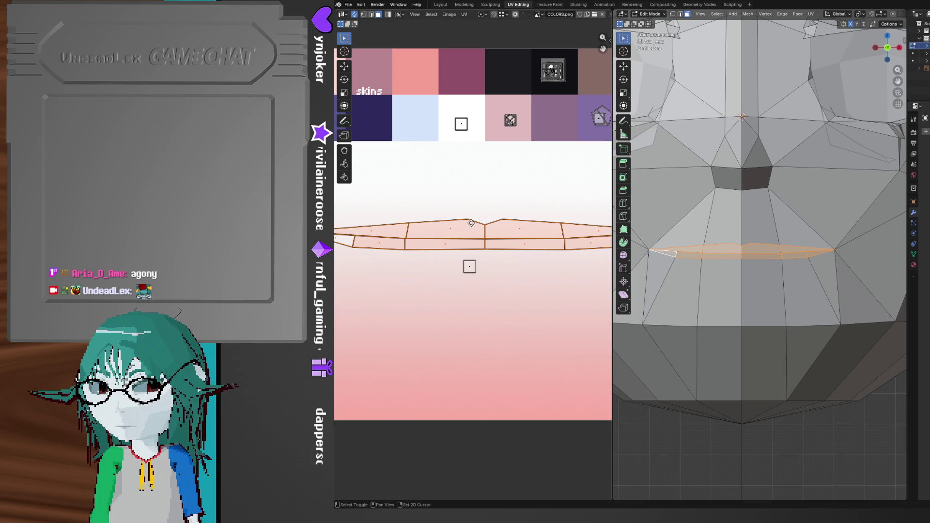
pyautogui.hotkey('alt', 'Tab')
pyautogui.hotkey('alt', 'Tab')
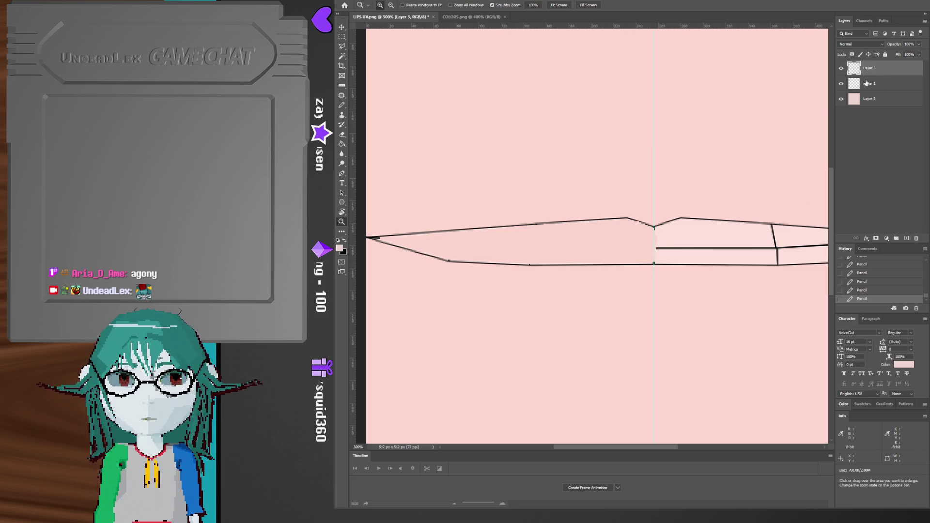
# - Duplicate Layer 3's lip shape, flip the copy horizontally and slide it right to mirror the lips
pyautogui.click(842, 69)
pyautogui.click(841, 68)
pyautogui.moveTo(905, 71); pyautogui.dragTo(906, 238)
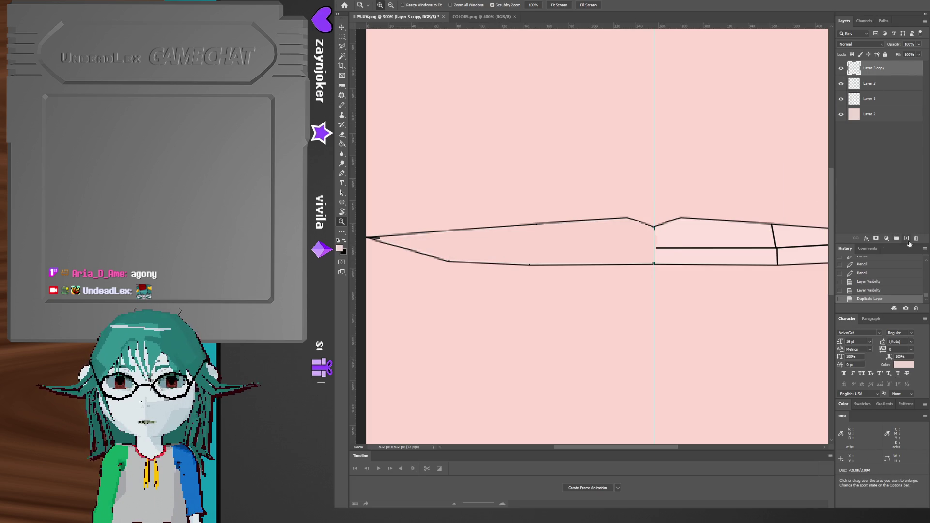
pyautogui.hotkey('ctrl', 't')
pyautogui.rightClick(627, 247)
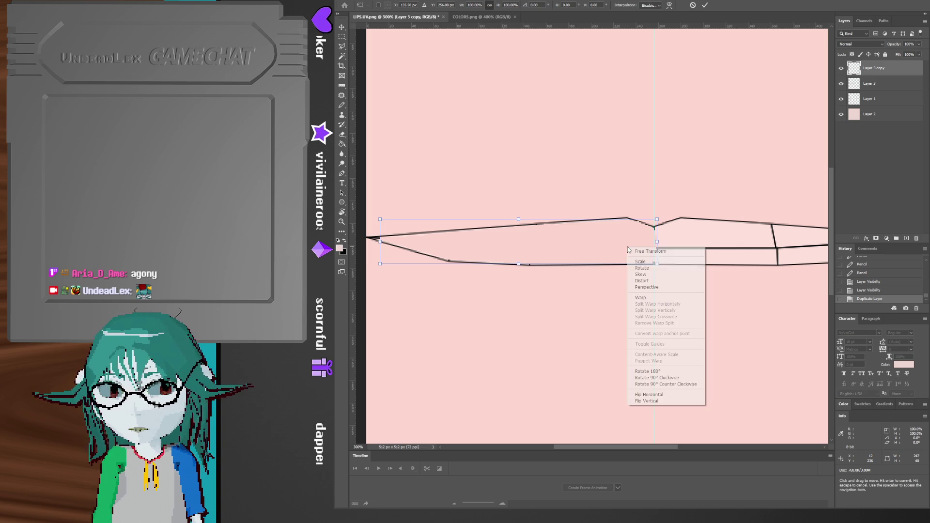
pyautogui.click(669, 398)
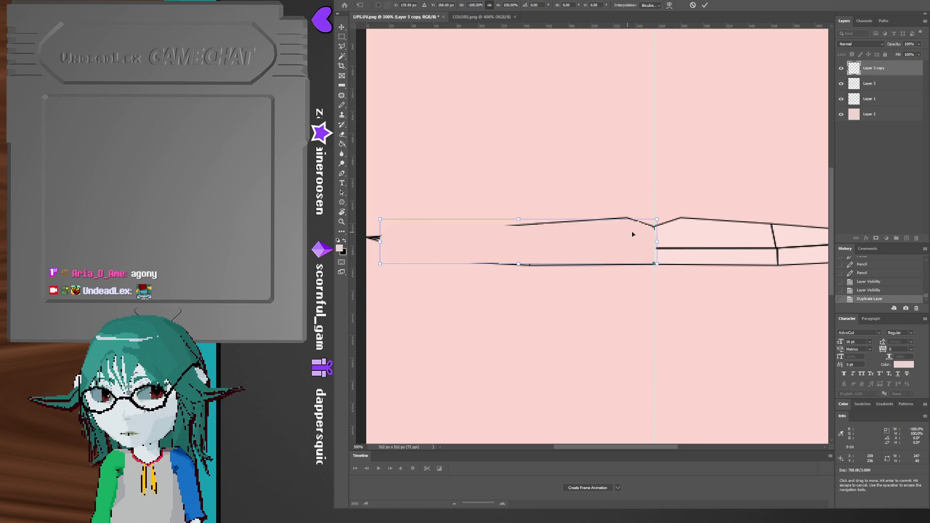
pyautogui.moveTo(584, 253)
pyautogui.mouseDown()
pyautogui.moveTo(834, 250)
pyautogui.moveTo(484, 259)
pyautogui.moveTo(404, 256)
pyautogui.moveTo(671, 259)
pyautogui.moveTo(356, 245)
pyautogui.moveTo(759, 257)
pyautogui.moveTo(609, 245)
pyautogui.moveTo(649, 245)
pyautogui.moveTo(606, 234)
pyautogui.moveTo(625, 236)
pyautogui.mouseUp()
pyautogui.press('Return')
# - Commit the mirror and pencil white pixels beside the centre dip of the upper lip line
pyautogui.press('z')
pyautogui.press('b')
pyautogui.click(612, 176)
pyautogui.click(624, 180)
pyautogui.click(612, 181)
pyautogui.click(609, 175)
pyautogui.moveTo(609, 175); pyautogui.dragTo(622, 182)
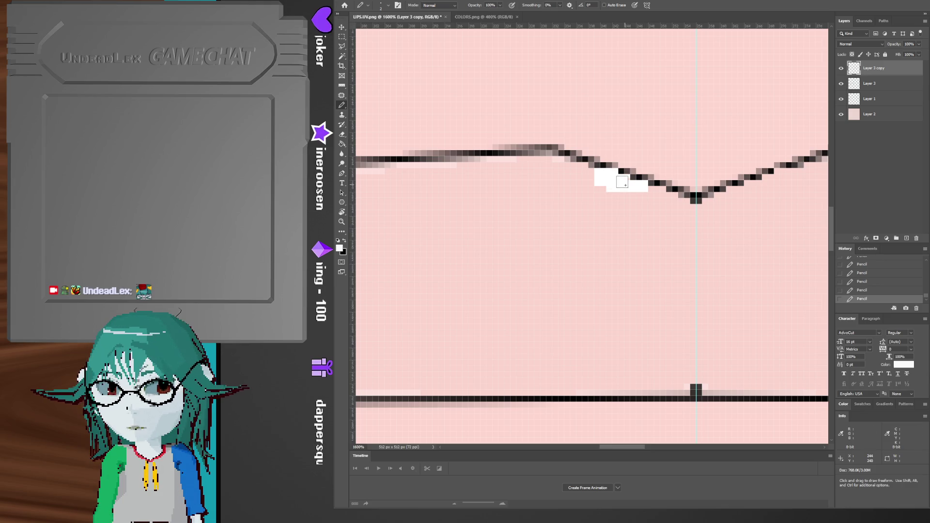
pyautogui.press('z')
pyautogui.keyDown('alt'); pyautogui.click(618, 210); pyautogui.keyUp('alt')
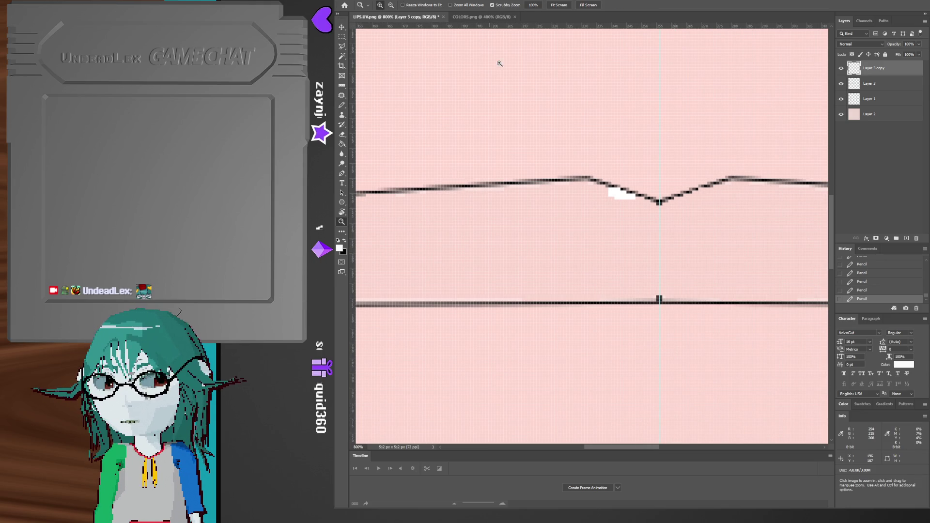
# - Check the COLORS.png swatches, then sample the pink lip colour at the lip centre
pyautogui.click(478, 17)
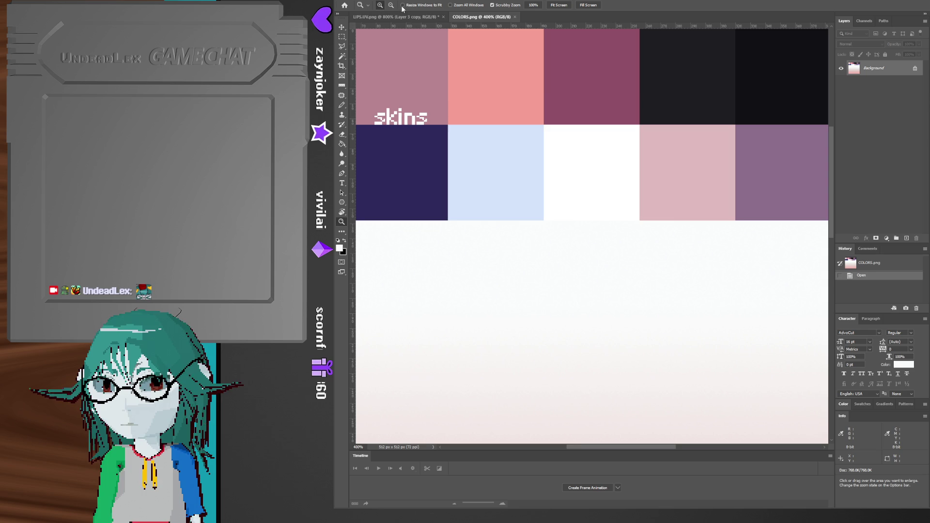
pyautogui.hotkey('ctrl', 'Tab')
pyautogui.click(607, 177)
pyautogui.click(607, 178)
pyautogui.click(607, 177)
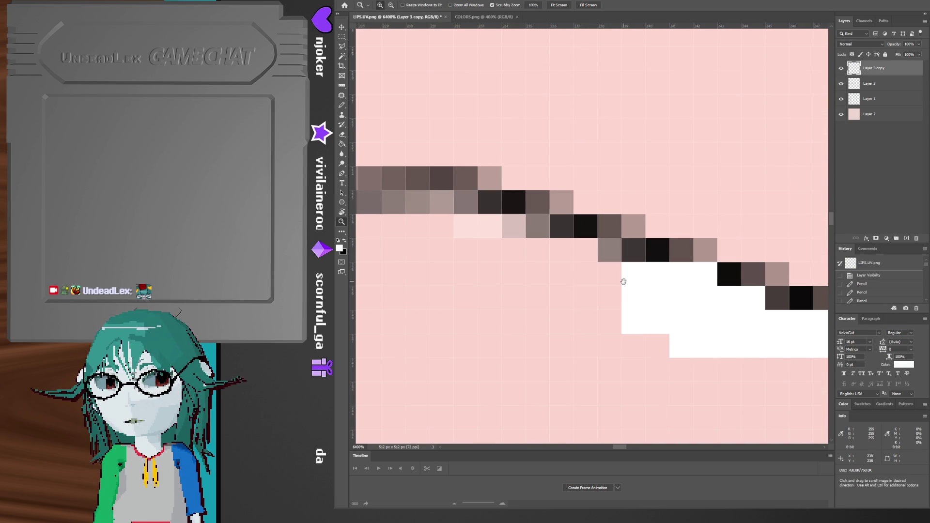
pyautogui.keyDown('alt'); pyautogui.click(666, 301); pyautogui.keyUp('alt')
pyautogui.scroll(-5, 668, 301)
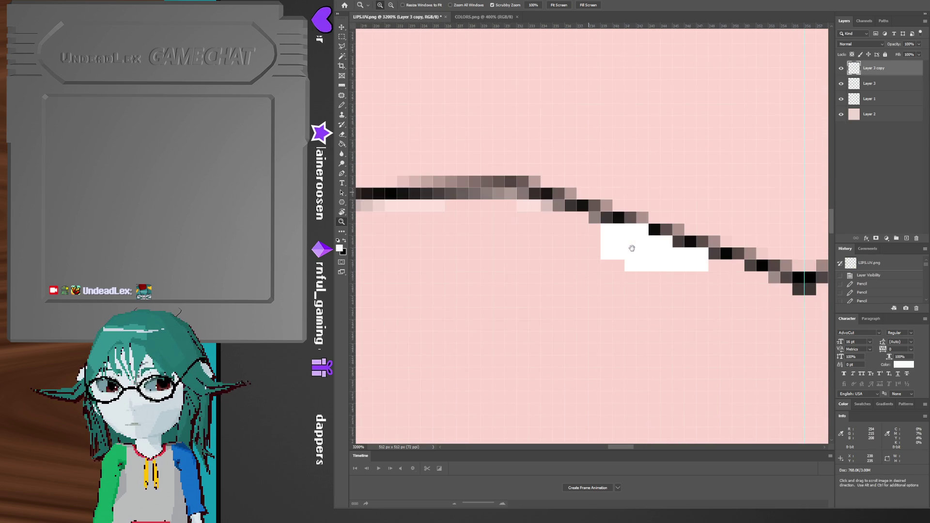
pyautogui.keyDown('alt'); pyautogui.click(692, 292); pyautogui.keyUp('alt')
pyautogui.keyDown('alt'); pyautogui.click(693, 292); pyautogui.keyUp('alt')
pyautogui.moveTo(693, 292); pyautogui.dragTo(586, 253)
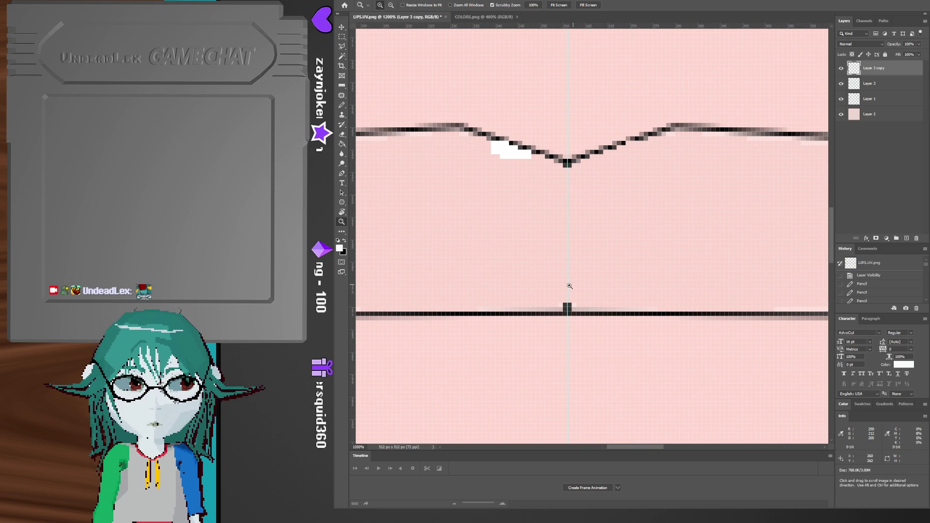
pyautogui.moveTo(556, 290)
pyautogui.mouseDown()
pyautogui.moveTo(584, 281)
pyautogui.moveTo(549, 187)
pyautogui.mouseUp()
pyautogui.press('b')
pyautogui.keyDown('alt'); pyautogui.click(535, 149); pyautogui.keyUp('alt')
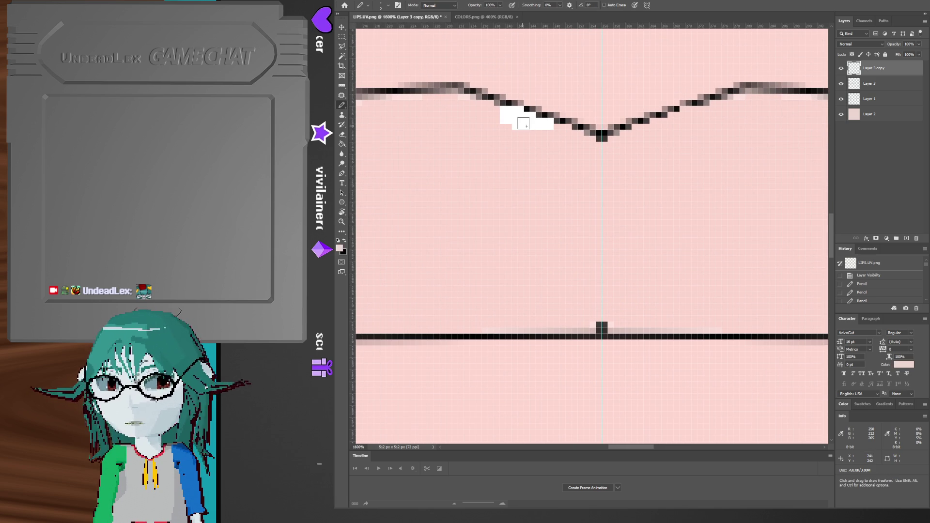
pyautogui.hotkey('ctrl', 'u')
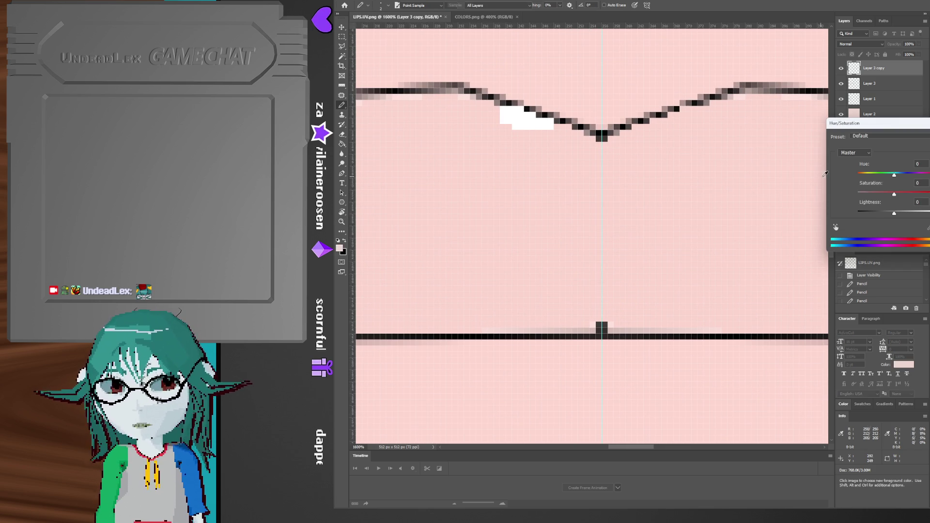
# - Set a lighter pink foreground colour by raising brightness and lowering saturation in the Color Picker
pyautogui.moveTo(895, 216); pyautogui.dragTo(906, 214)
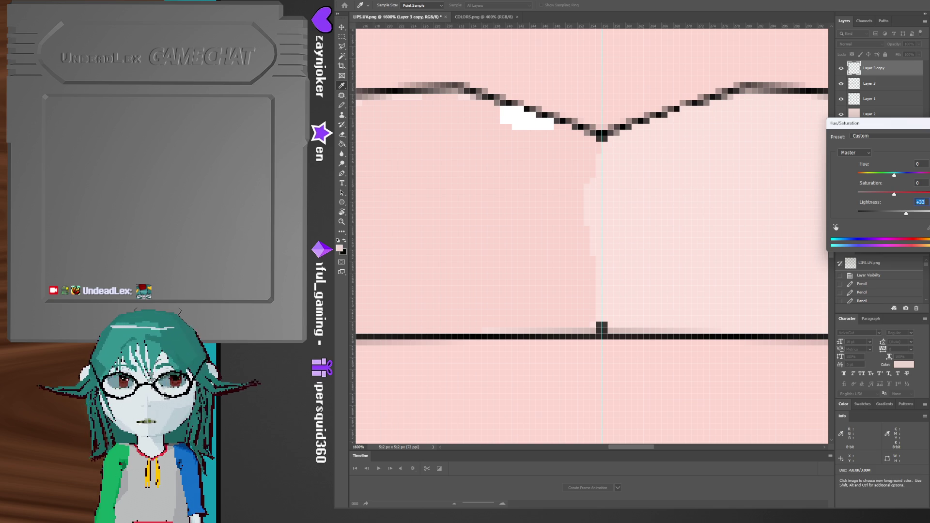
pyautogui.press('Escape')
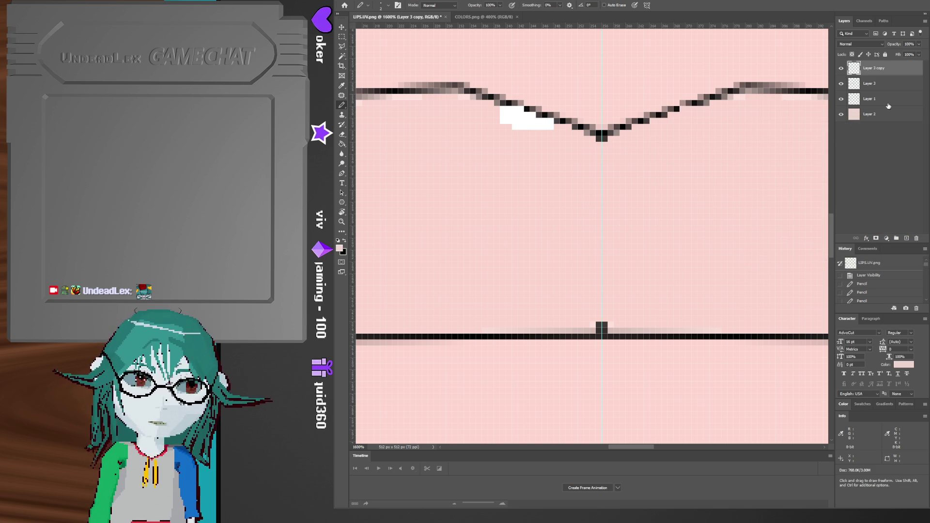
pyautogui.click(339, 249)
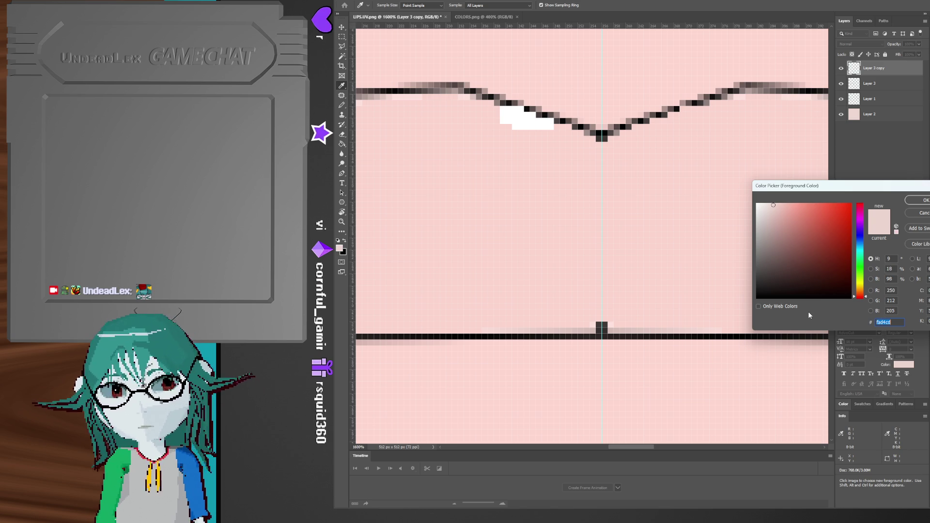
pyautogui.click(871, 279)
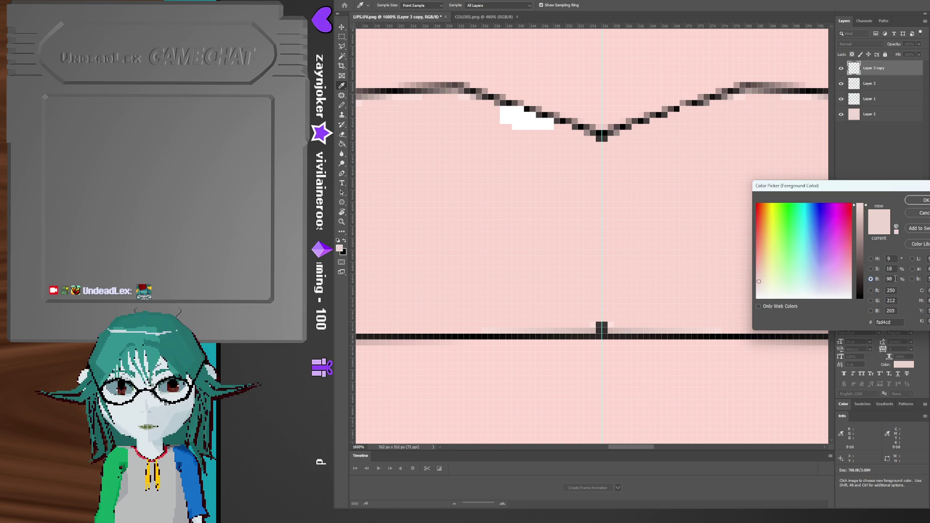
pyautogui.write('99')
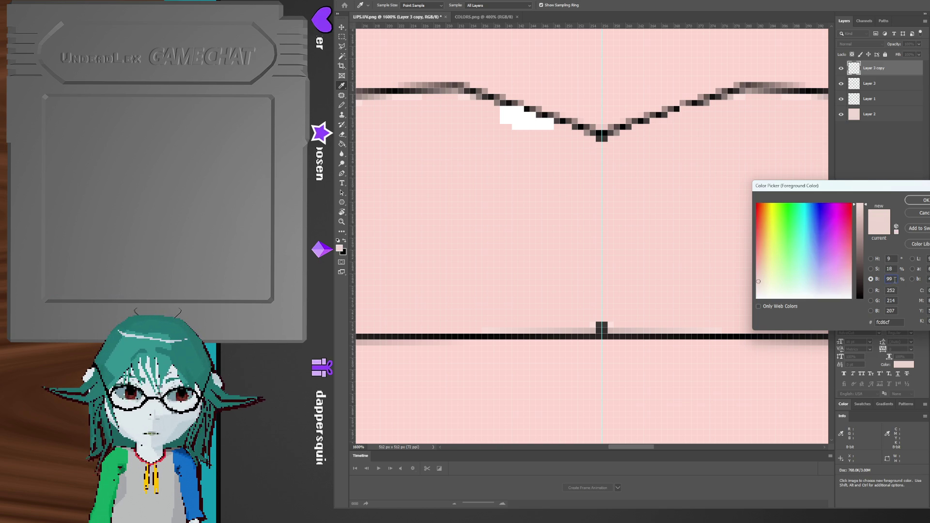
pyautogui.write('100')
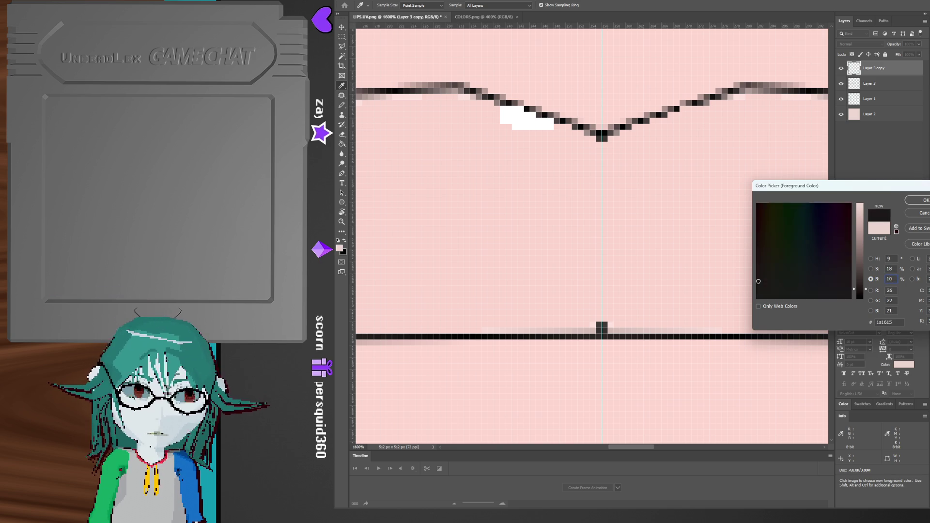
pyautogui.click(871, 269)
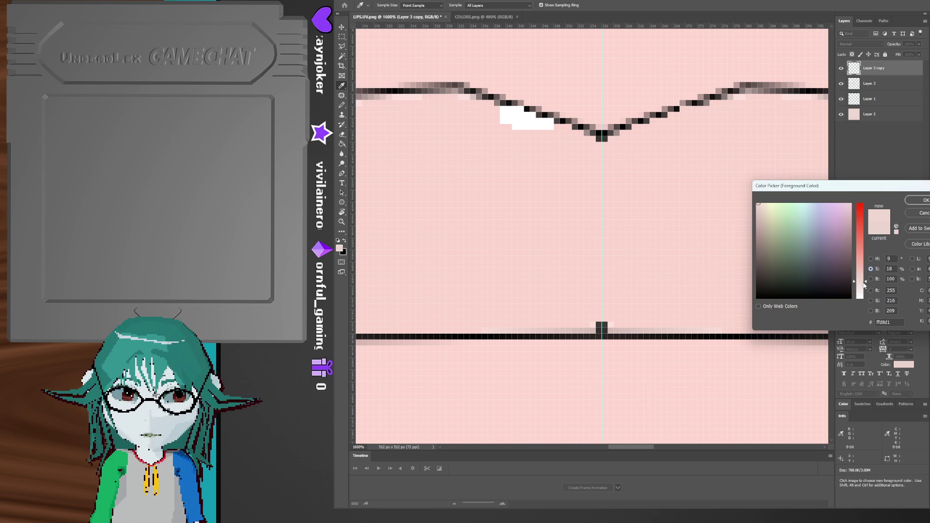
pyautogui.moveTo(865, 285); pyautogui.dragTo(862, 285)
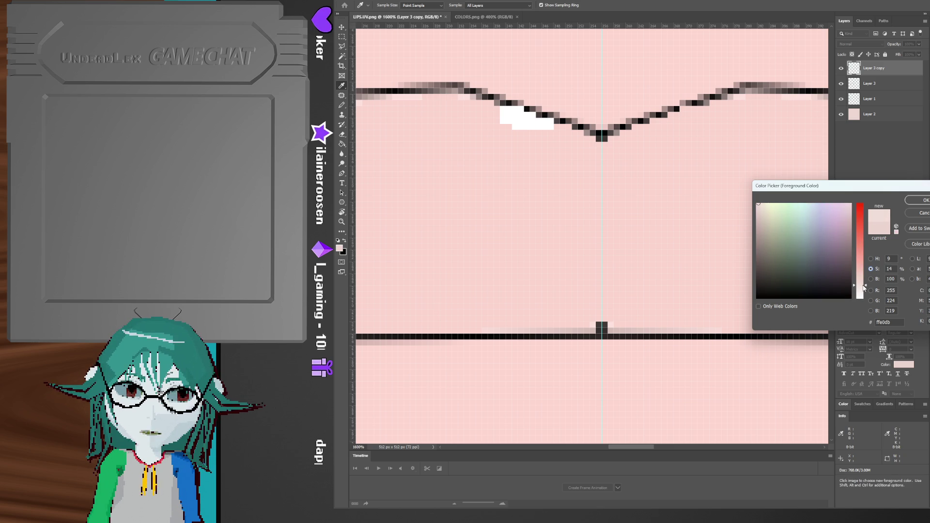
pyautogui.click(920, 200)
# - Bucket-fill the white gap with light pink, pencil a highlight above the lower line, and hide the UV outline
pyautogui.press('g')
pyautogui.click(530, 126)
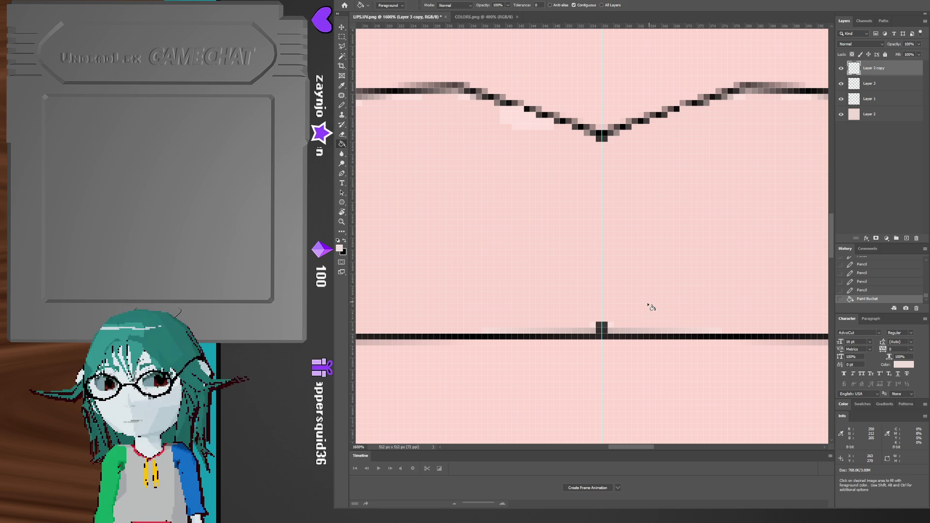
pyautogui.press('b')
pyautogui.moveTo(651, 318)
pyautogui.mouseDown()
pyautogui.moveTo(680, 313)
pyautogui.moveTo(680, 322)
pyautogui.moveTo(645, 323)
pyautogui.mouseUp()
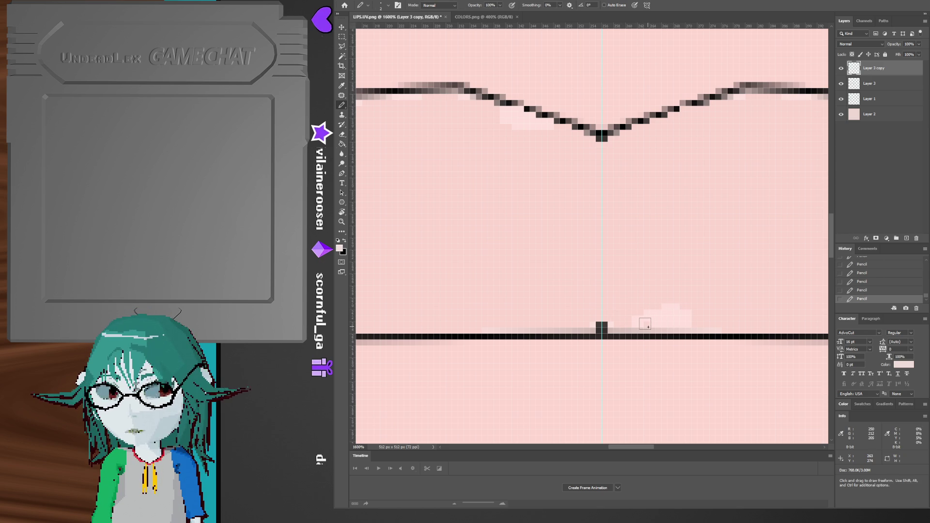
pyautogui.press('z')
pyautogui.keyDown('alt'); pyautogui.click(674, 280); pyautogui.keyUp('alt')
pyautogui.moveTo(673, 280)
pyautogui.keyDown('alt'); pyautogui.mouseDown()
pyautogui.moveTo(671, 254)
pyautogui.moveTo(682, 270)
pyautogui.mouseUp(); pyautogui.keyUp('alt')
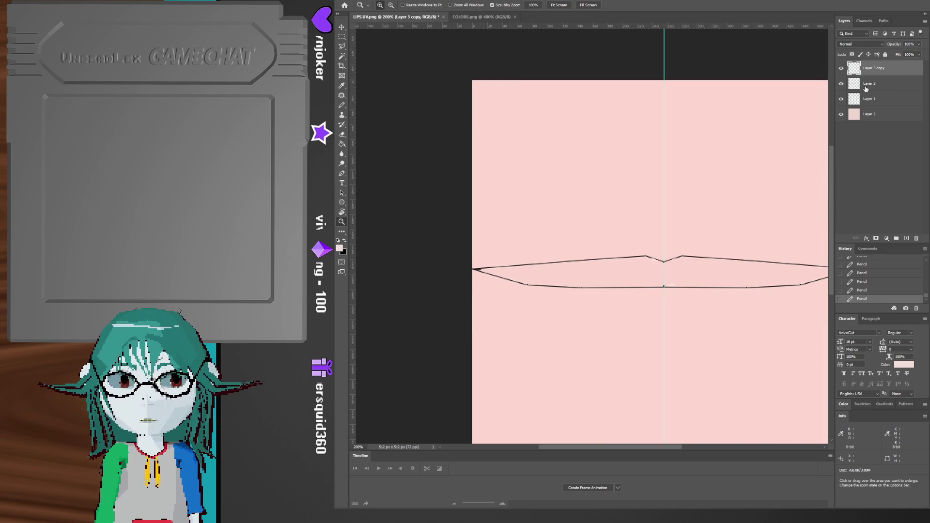
pyautogui.click(841, 98)
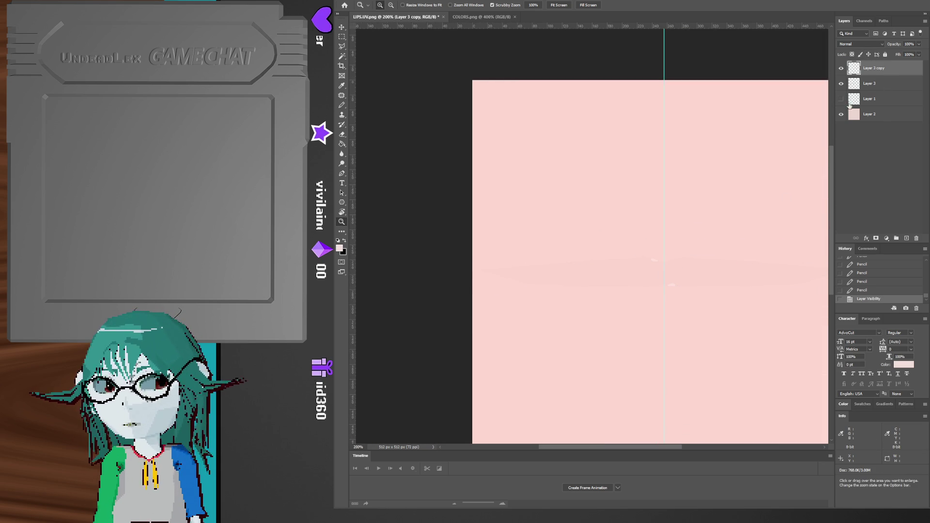
# - Merge the lip texture layers into one and save a PNG copy named LIPS
pyautogui.keyDown('shift'); pyautogui.click(881, 115); pyautogui.keyUp('shift')
pyautogui.hotkey('ctrl', 'e')
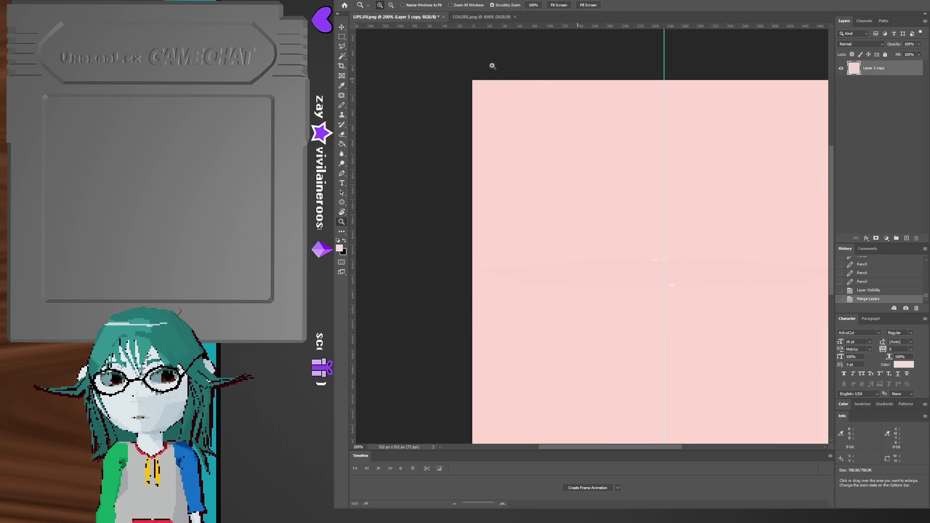
pyautogui.click(359, 3)
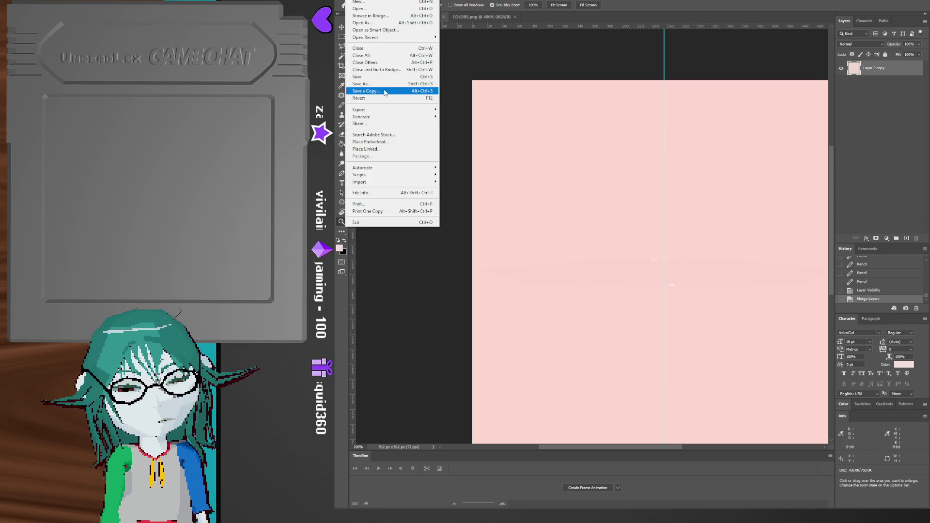
pyautogui.click(385, 92)
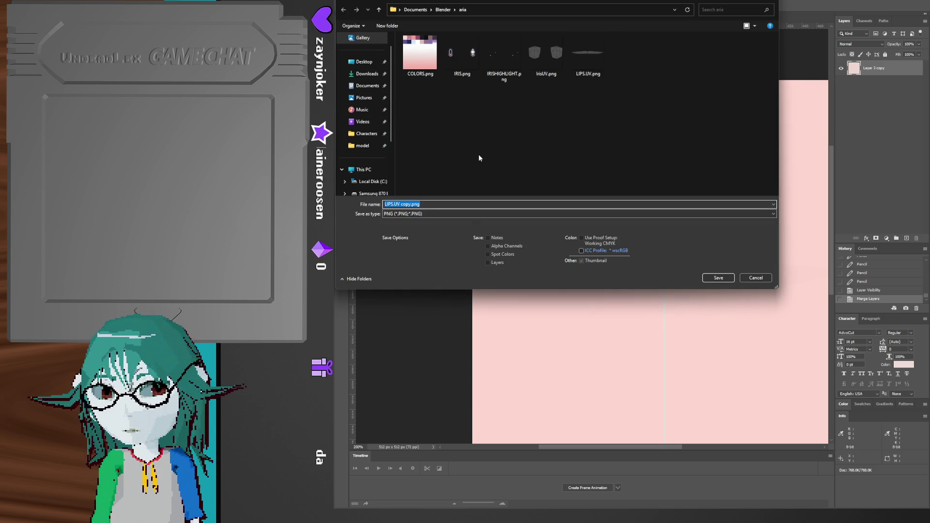
pyautogui.write('LIPS')
pyautogui.click(462, 158)
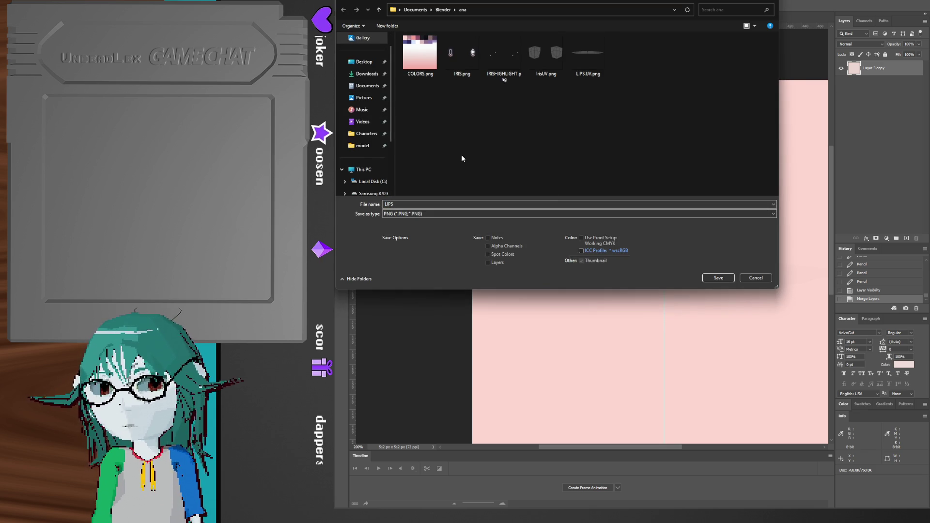
pyautogui.click(721, 279)
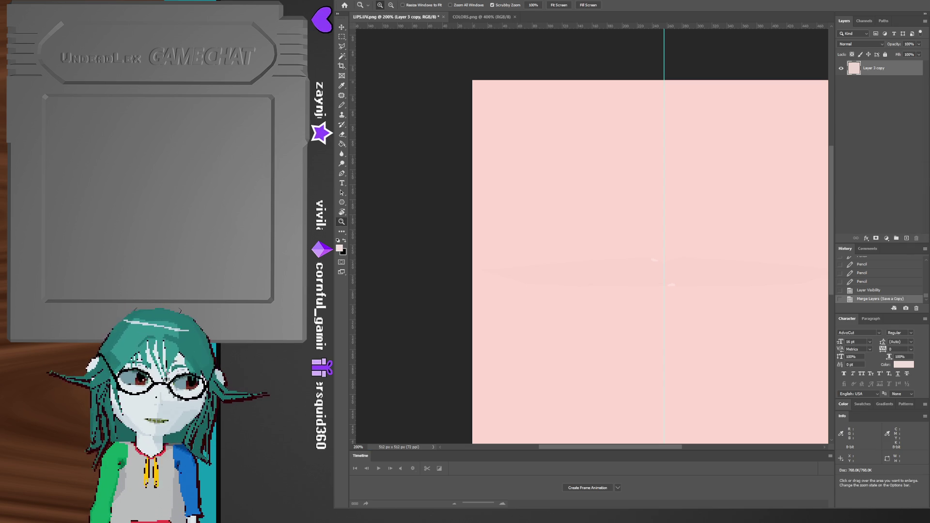
pyautogui.hotkey('alt', 'Tab')
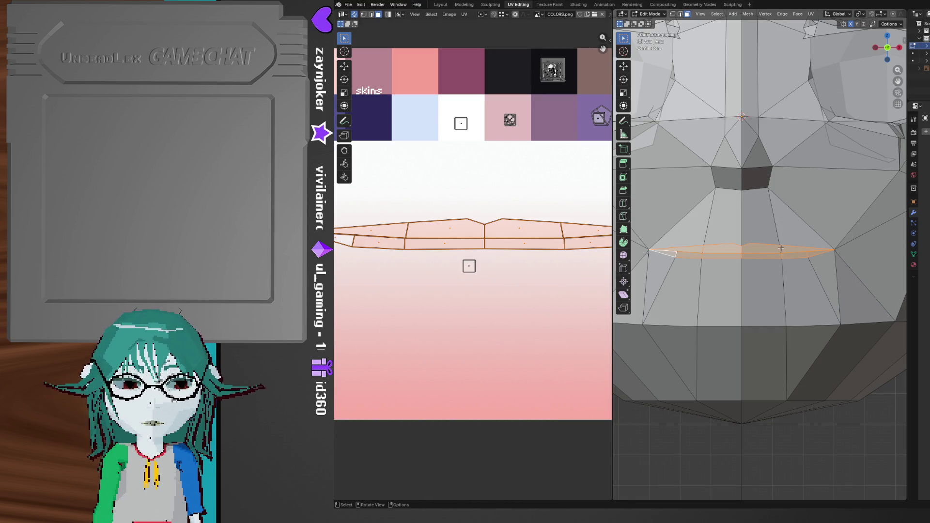
# - Switch the viewport to Material Preview shading and edit two values in the Material properties
pyautogui.press('z')
pyautogui.click(789, 238)
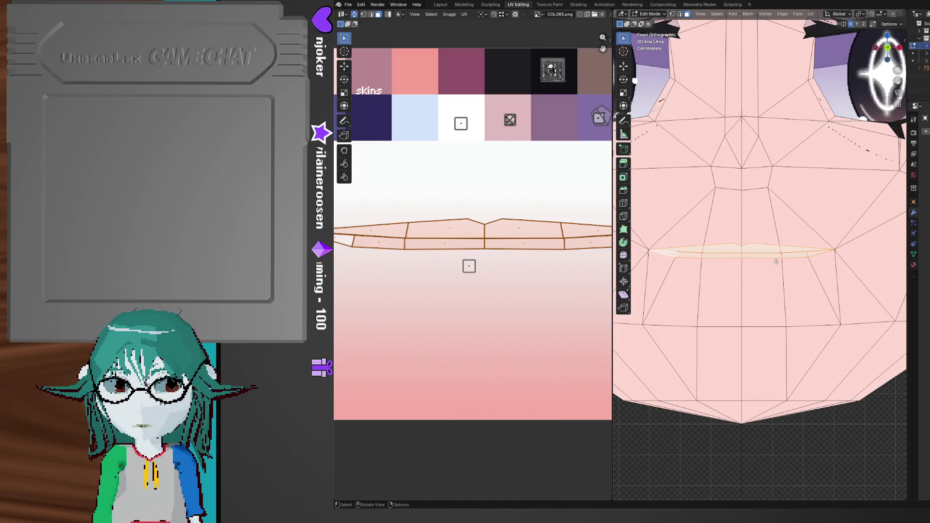
pyautogui.moveTo(774, 266); pyautogui.dragTo(736, 175, button='middle')
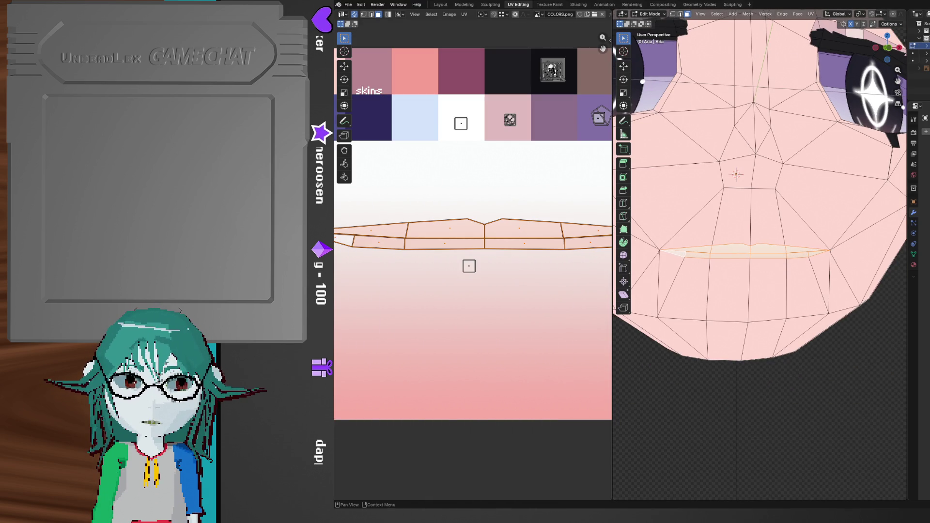
pyautogui.click(914, 265)
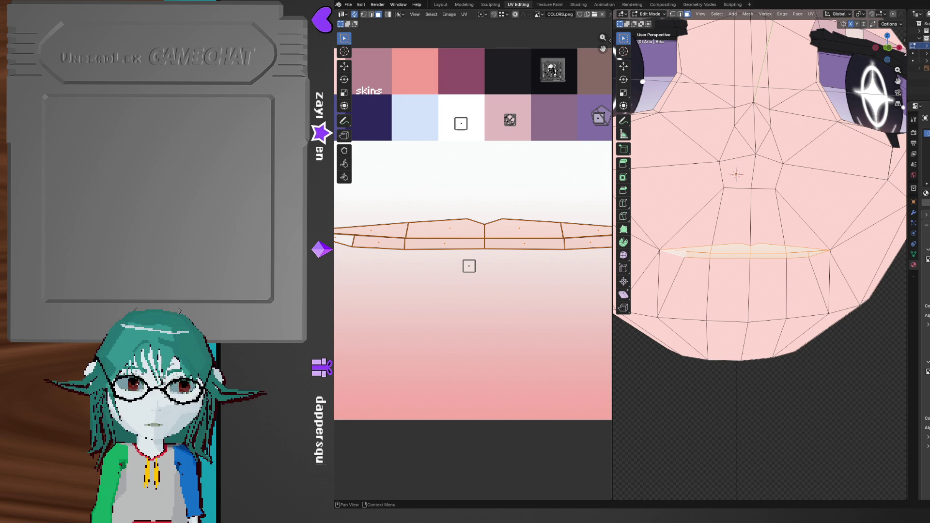
pyautogui.doubleClick(926, 193)
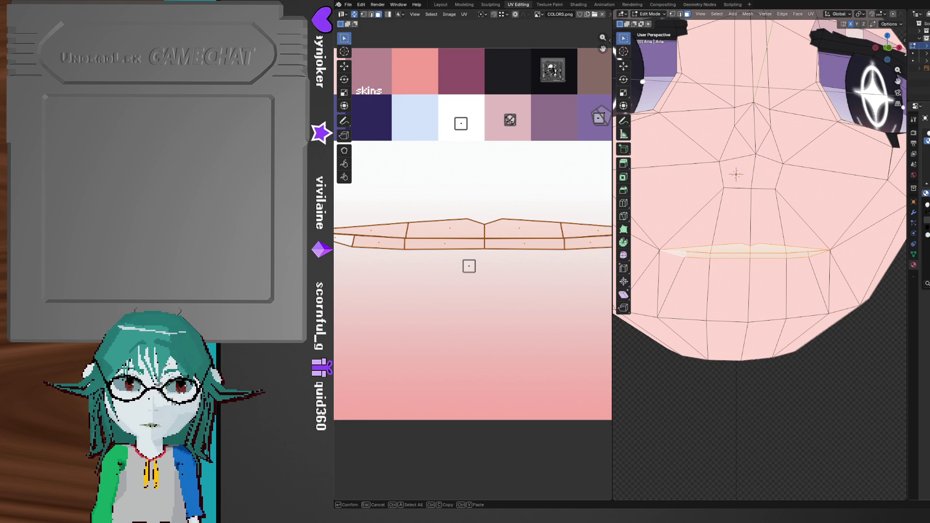
pyautogui.press('Return')
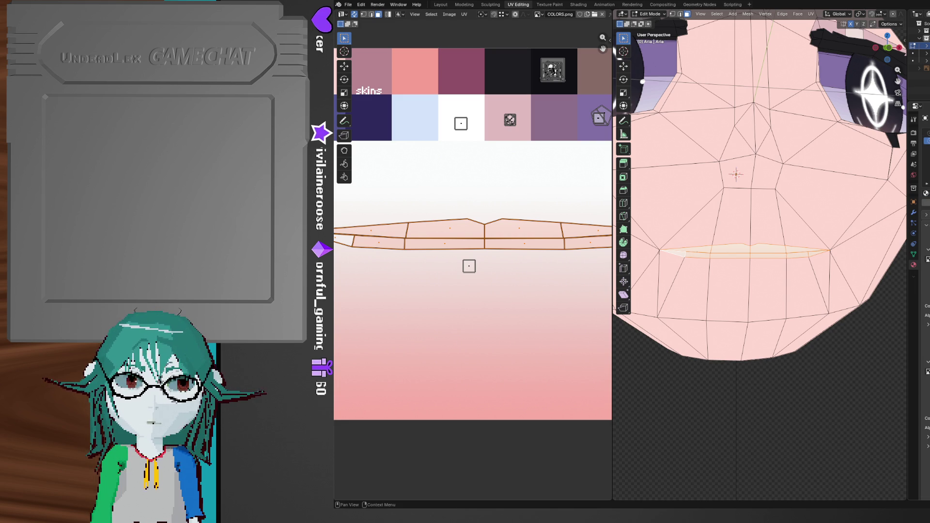
pyautogui.doubleClick(923, 211)
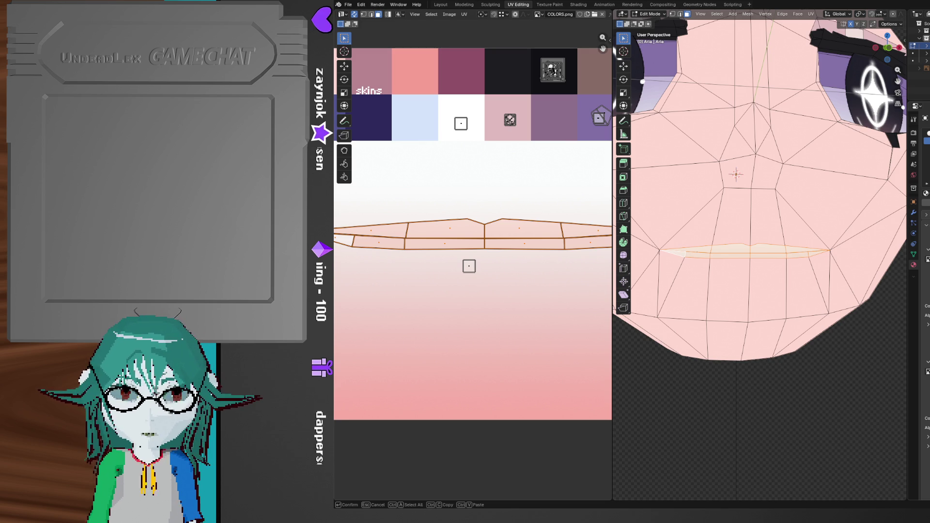
pyautogui.press('Return')
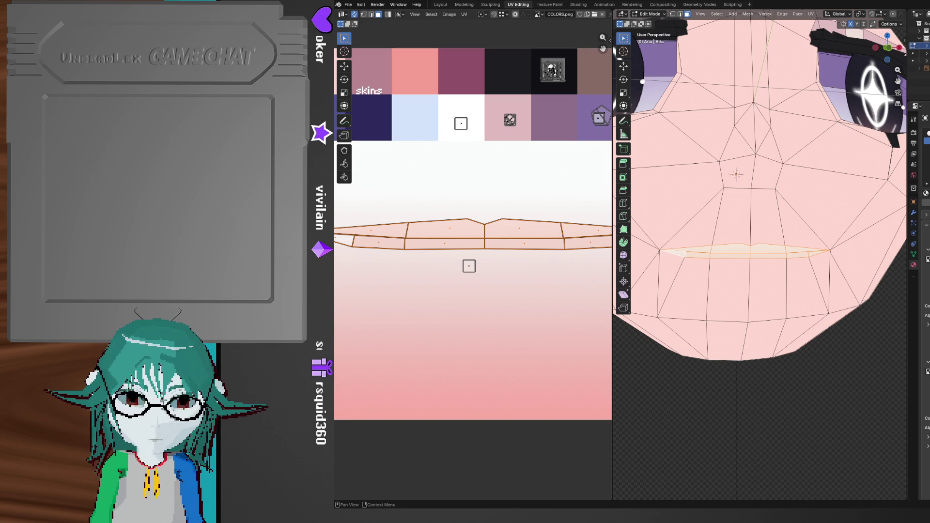
# - Load LIPS.png into the head's material and deselect the lip edge loop
pyautogui.hotkey('alt', 'o')
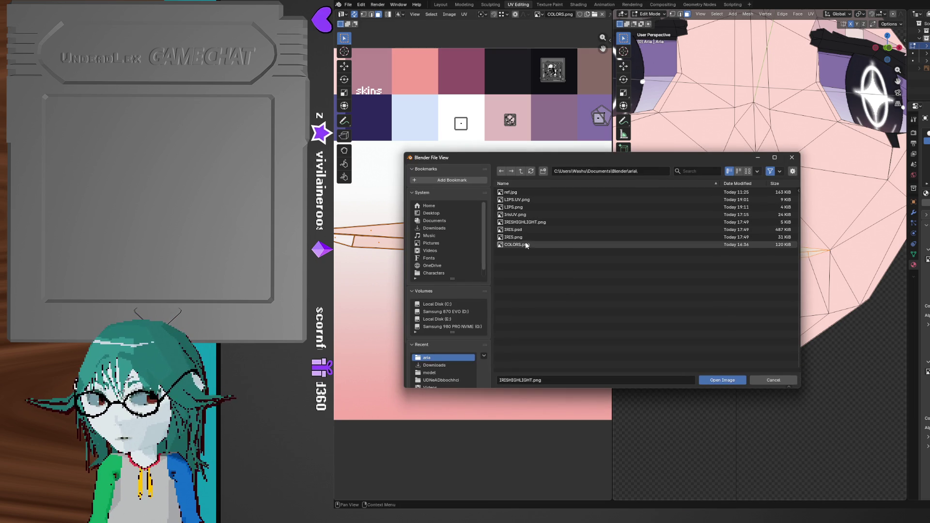
pyautogui.doubleClick(530, 208)
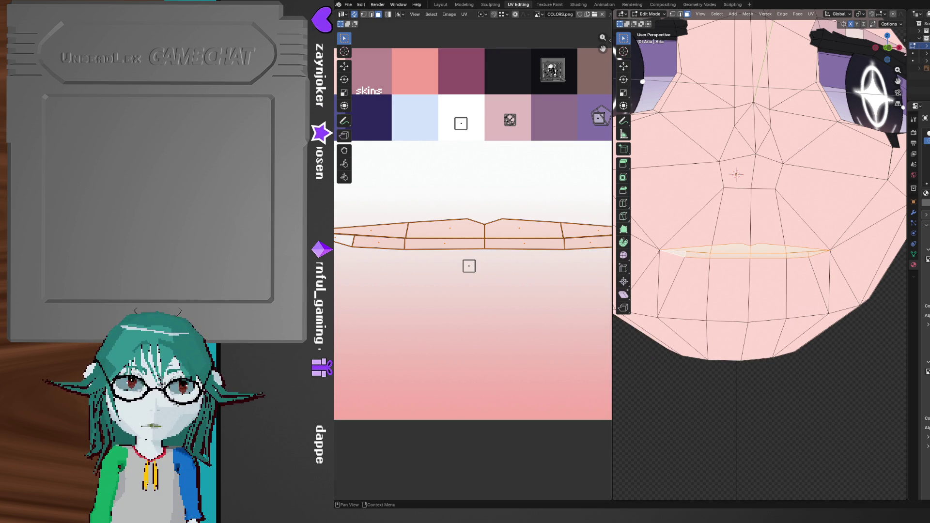
pyautogui.click(842, 395)
pyautogui.moveTo(827, 398)
pyautogui.mouseDown(button='middle')
pyautogui.moveTo(815, 393)
pyautogui.moveTo(835, 412)
pyautogui.mouseUp(button='middle')
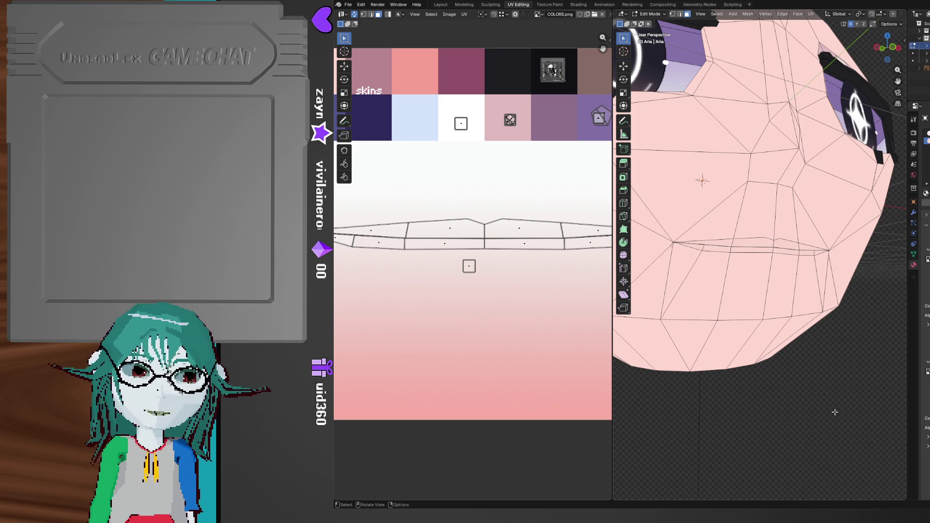
# - Check the face from the front in Object Mode, then return to Edit Mode
pyautogui.moveTo(832, 405)
pyautogui.mouseDown(button='middle')
pyautogui.moveTo(775, 380)
pyautogui.moveTo(803, 380)
pyautogui.moveTo(770, 382)
pyautogui.moveTo(798, 379)
pyautogui.moveTo(756, 292)
pyautogui.moveTo(850, 305)
pyautogui.moveTo(678, 308)
pyautogui.moveTo(717, 304)
pyautogui.moveTo(727, 264)
pyautogui.mouseUp(button='middle')
pyautogui.press('Tab')
pyautogui.scroll(-5, 790, 373)
pyautogui.scroll(5, 803, 379)
pyautogui.scroll(3, 786, 382)
pyautogui.press('Tab')
# - Box-select the lower-face vertices in vertex mode and move them slightly along Y
pyautogui.press('1')
pyautogui.moveTo(724, 278); pyautogui.dragTo(657, 256)
pyautogui.moveTo(679, 272)
pyautogui.mouseDown(button='middle')
pyautogui.moveTo(758, 376)
pyautogui.moveTo(795, 395)
pyautogui.moveTo(755, 381)
pyautogui.mouseUp(button='middle')
pyautogui.press('g')
pyautogui.press('y')
pyautogui.click(790, 394)
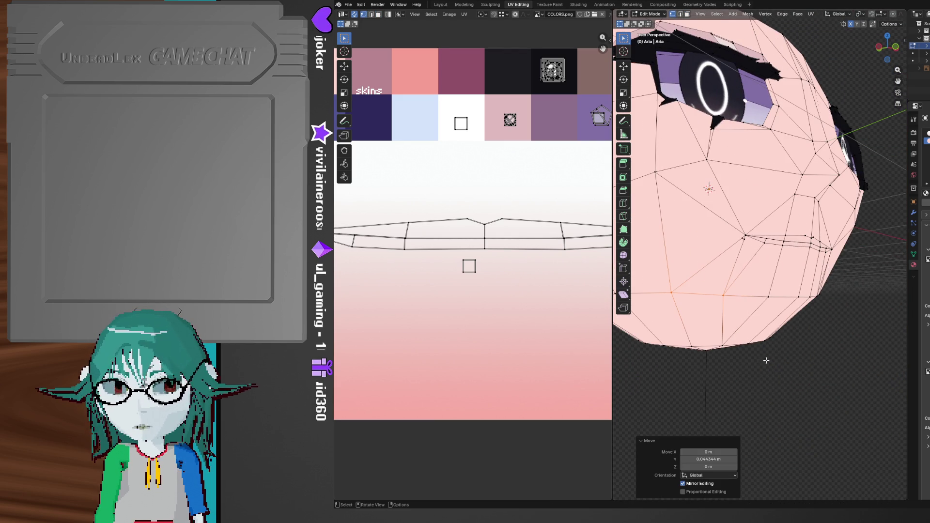
# - Scale the selected chin vertices along X to 0.740 to narrow the chin
pyautogui.moveTo(813, 308); pyautogui.dragTo(783, 311, button='middle')
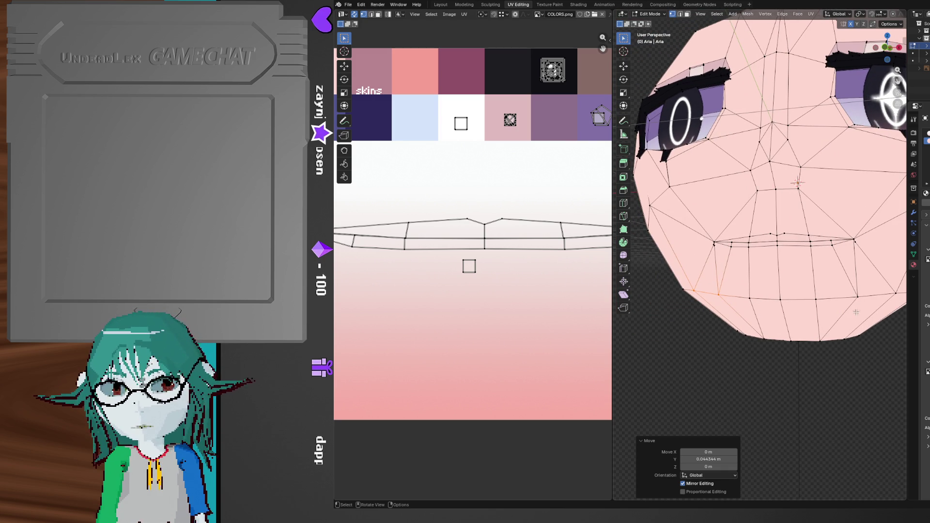
pyautogui.moveTo(736, 283); pyautogui.dragTo(844, 309, button='middle')
pyautogui.press('s')
pyautogui.press('x')
pyautogui.click(766, 292)
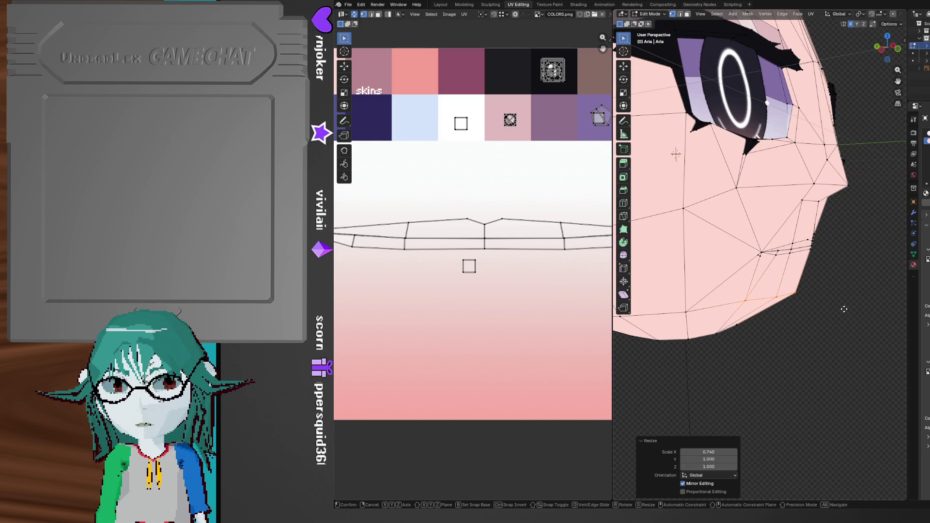
pyautogui.moveTo(835, 358)
pyautogui.mouseDown(button='middle')
pyautogui.moveTo(700, 344)
pyautogui.moveTo(721, 342)
pyautogui.moveTo(783, 238)
pyautogui.moveTo(782, 216)
pyautogui.mouseUp(button='middle')
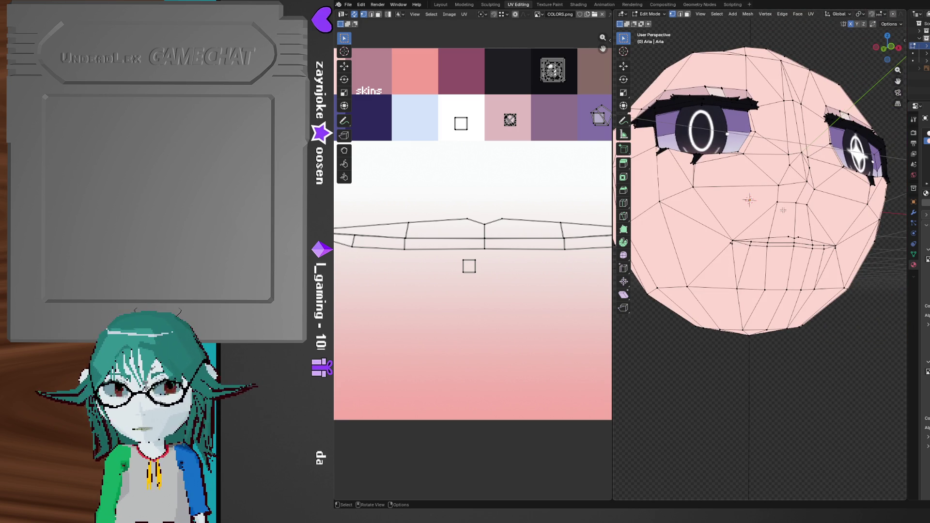
# - Select the edge path below the eyes
pyautogui.keyDown('ctrl'); pyautogui.click(694, 189); pyautogui.keyUp('ctrl')
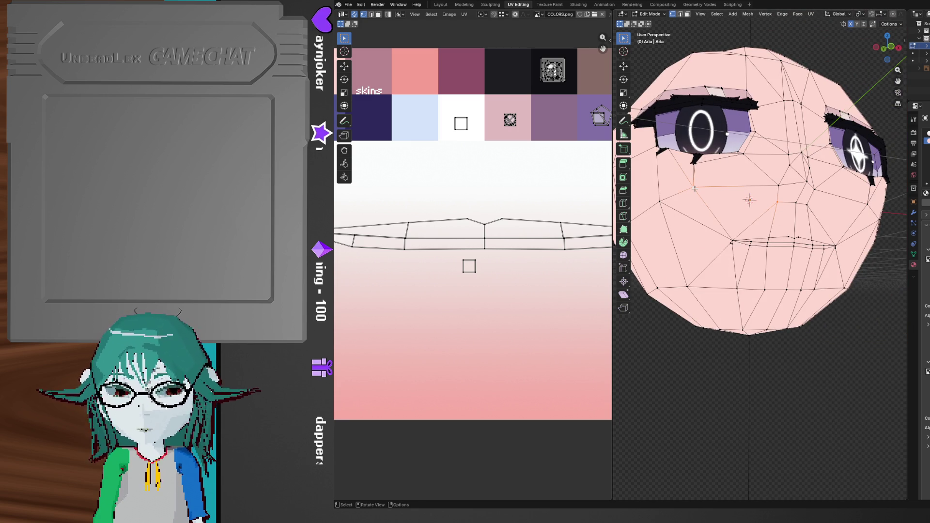
pyautogui.click(815, 212)
pyautogui.keyDown('ctrl'); pyautogui.click(867, 203); pyautogui.keyUp('ctrl')
pyautogui.moveTo(830, 383)
pyautogui.mouseDown(button='middle')
pyautogui.moveTo(779, 387)
pyautogui.moveTo(735, 368)
pyautogui.moveTo(712, 369)
pyautogui.moveTo(763, 372)
pyautogui.moveTo(752, 374)
pyautogui.moveTo(786, 400)
pyautogui.moveTo(778, 389)
pyautogui.mouseUp(button='middle')
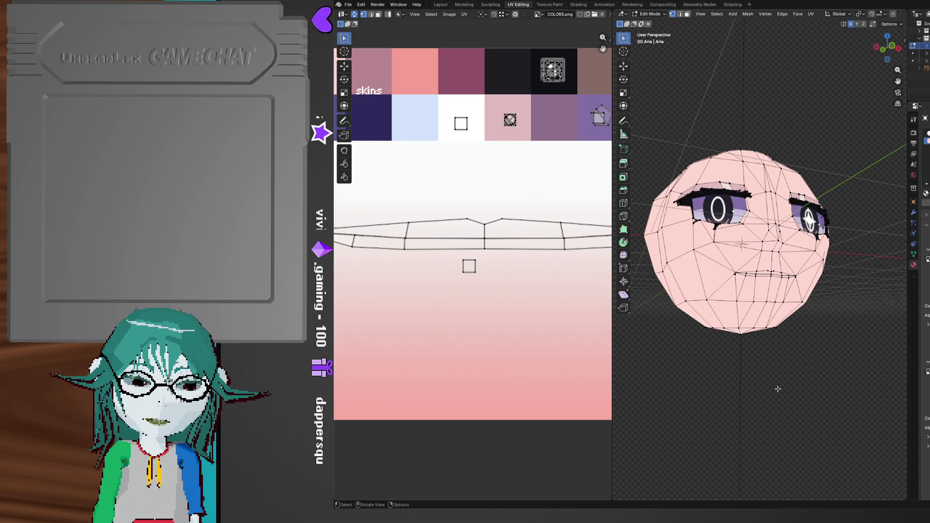
pyautogui.scroll(4, 778, 389)
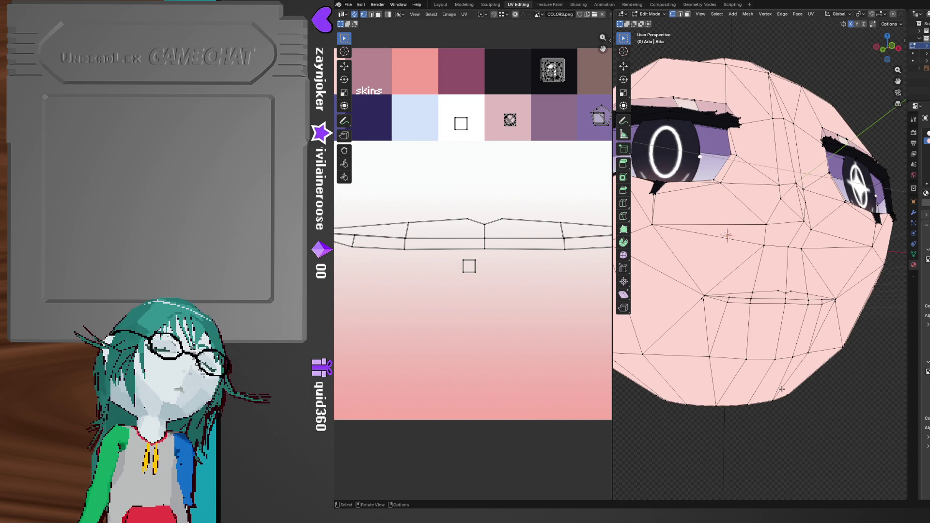
pyautogui.moveTo(797, 381); pyautogui.dragTo(790, 383, button='middle')
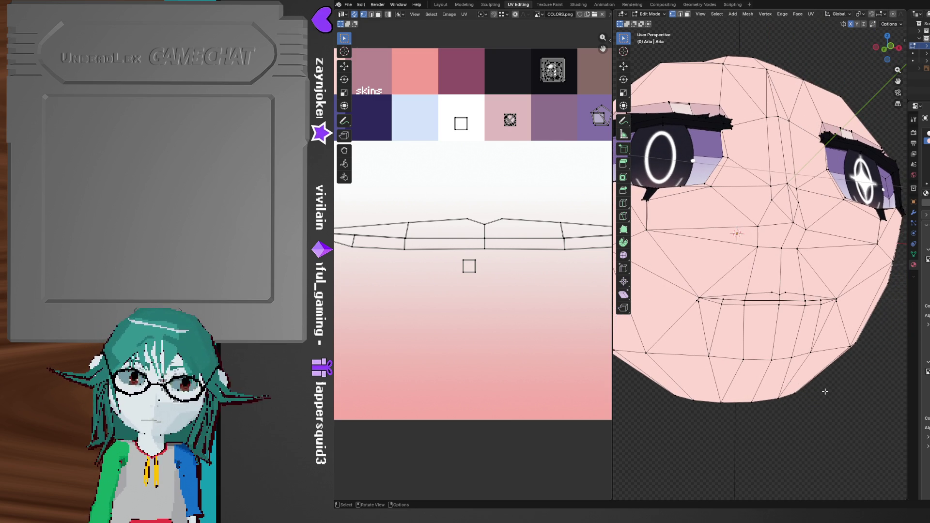
pyautogui.moveTo(823, 391); pyautogui.dragTo(804, 363, button='middle')
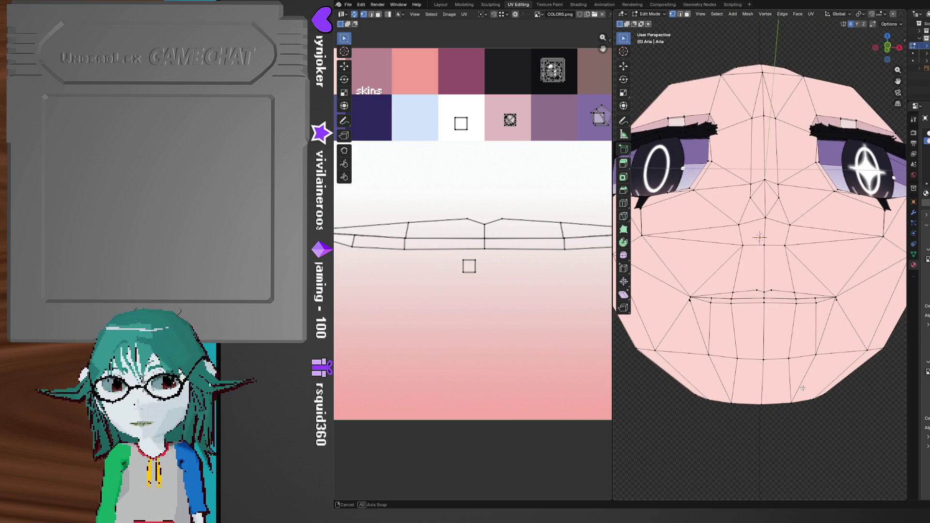
pyautogui.scroll(2, 787, 337)
pyautogui.moveTo(806, 278); pyautogui.dragTo(814, 288, button='middle')
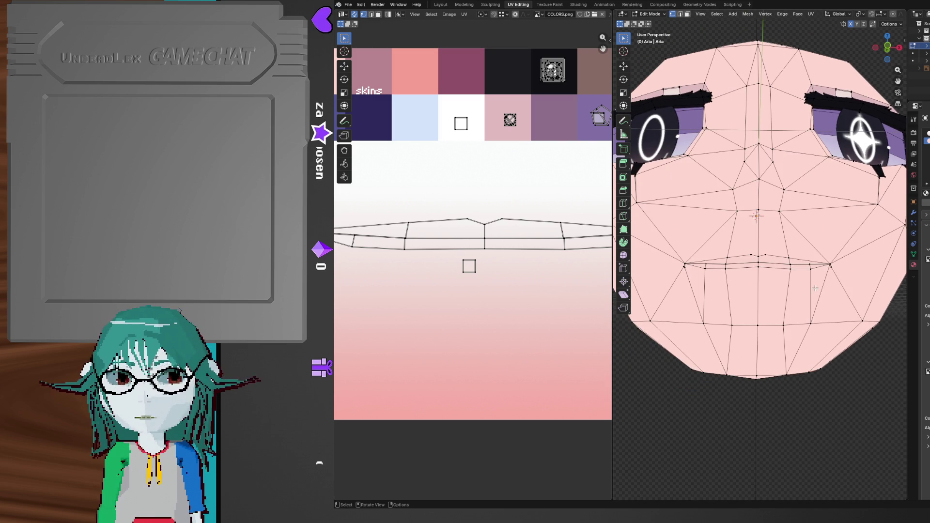
pyautogui.click(913, 213)
pyautogui.moveTo(804, 286)
pyautogui.mouseDown(button='middle')
pyautogui.moveTo(776, 310)
pyautogui.moveTo(801, 269)
pyautogui.moveTo(768, 279)
pyautogui.moveTo(765, 271)
pyautogui.mouseUp(button='middle')
pyautogui.scroll(3, 756, 252)
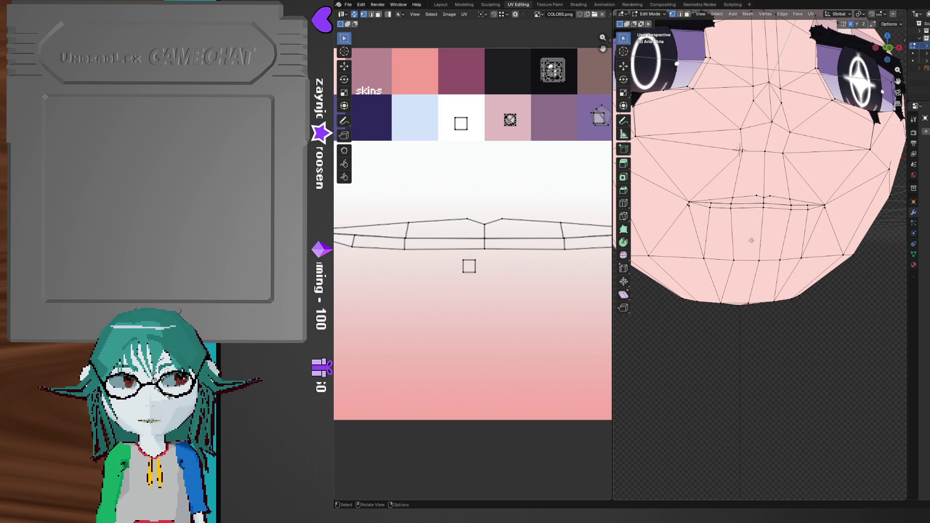
pyautogui.scroll(3, 751, 240)
pyautogui.moveTo(756, 256)
pyautogui.mouseDown(button='middle')
pyautogui.moveTo(859, 296)
pyautogui.moveTo(784, 259)
pyautogui.moveTo(772, 345)
pyautogui.moveTo(717, 264)
pyautogui.moveTo(757, 238)
pyautogui.moveTo(768, 273)
pyautogui.moveTo(663, 272)
pyautogui.moveTo(793, 205)
pyautogui.moveTo(744, 225)
pyautogui.moveTo(712, 207)
pyautogui.moveTo(736, 233)
pyautogui.moveTo(745, 226)
pyautogui.moveTo(734, 275)
pyautogui.moveTo(749, 271)
pyautogui.mouseUp(button='middle')
pyautogui.press('3')
# - Select the thin lip face along the mouth and orbit around the mouth to check it
pyautogui.click(768, 273)
pyautogui.moveTo(852, 232)
pyautogui.mouseDown(button='middle')
pyautogui.moveTo(747, 251)
pyautogui.moveTo(736, 303)
pyautogui.moveTo(828, 283)
pyautogui.mouseUp(button='middle')
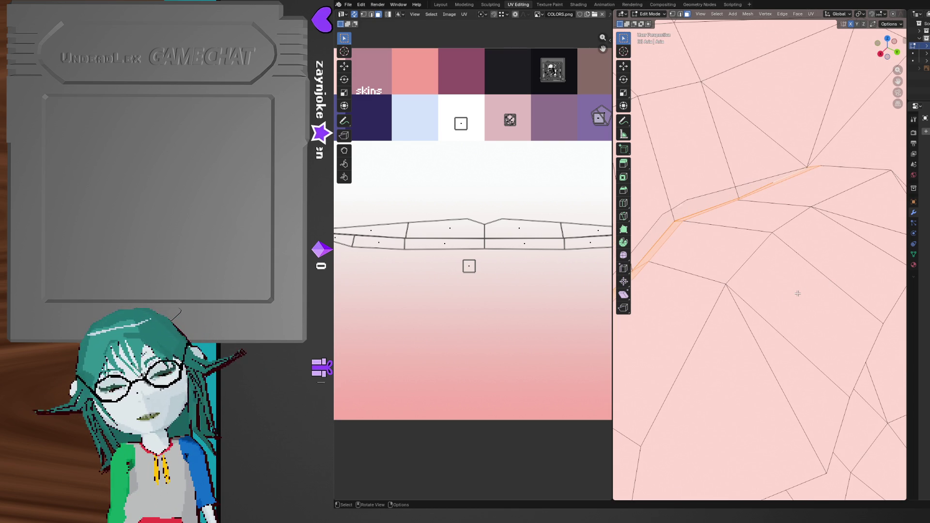
pyautogui.moveTo(835, 280); pyautogui.dragTo(761, 282, button='middle')
pyautogui.moveTo(745, 247); pyautogui.dragTo(788, 225, button='middle')
pyautogui.moveTo(514, 263); pyautogui.dragTo(495, 286, button='middle')
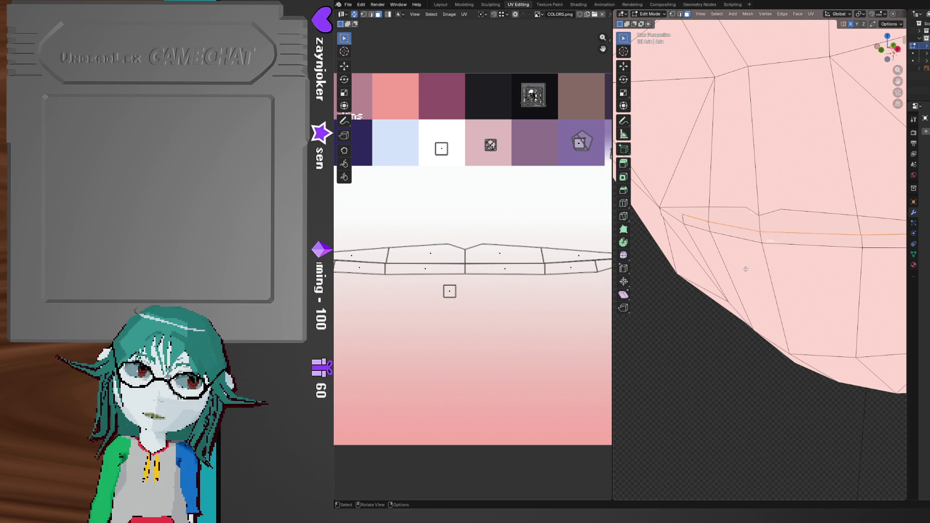
pyautogui.moveTo(747, 269)
pyautogui.mouseDown(button='middle')
pyautogui.moveTo(705, 277)
pyautogui.moveTo(718, 272)
pyautogui.moveTo(733, 287)
pyautogui.mouseUp(button='middle')
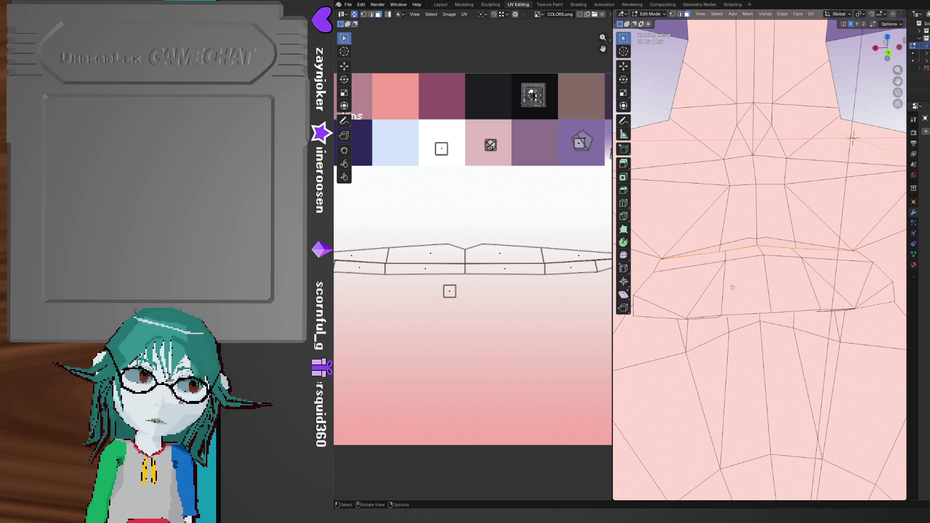
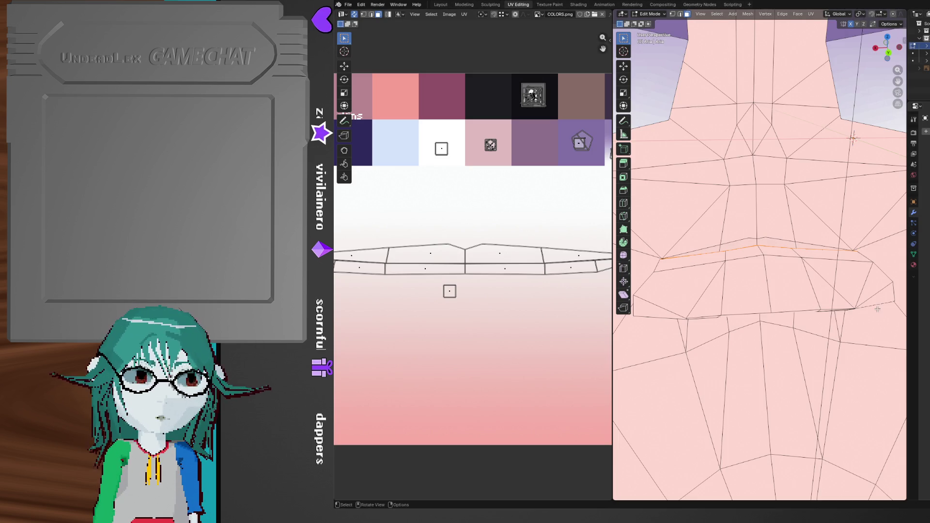
# - Bring the colour swatches into view and reset the mouth faces' UVs to fill the image
pyautogui.moveTo(877, 309); pyautogui.dragTo(855, 319, button='middle')
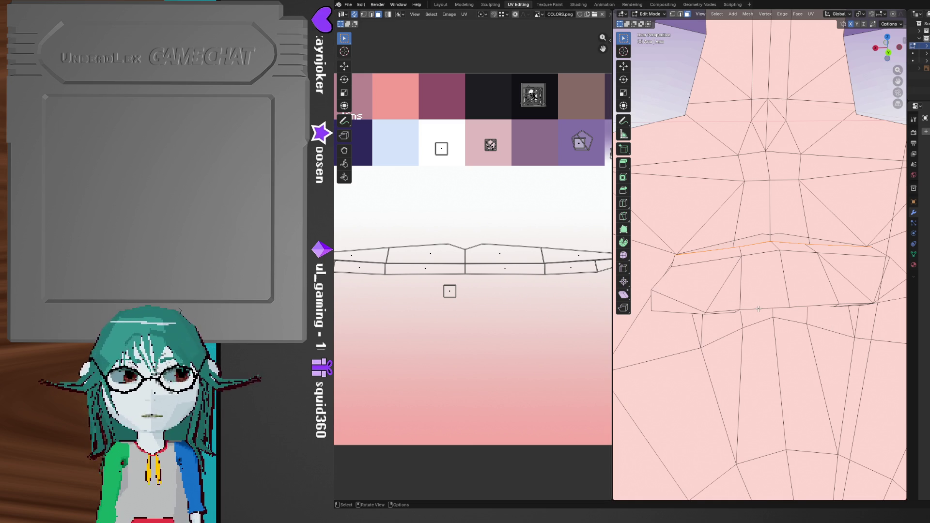
pyautogui.moveTo(744, 314); pyautogui.dragTo(783, 300, button='middle')
pyautogui.scroll(-3, 485, 301)
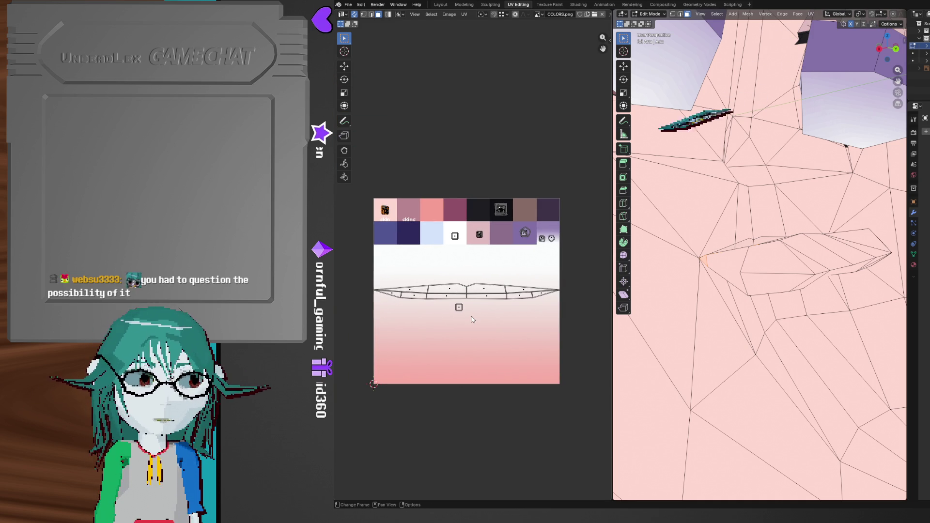
pyautogui.scroll(1, 472, 319)
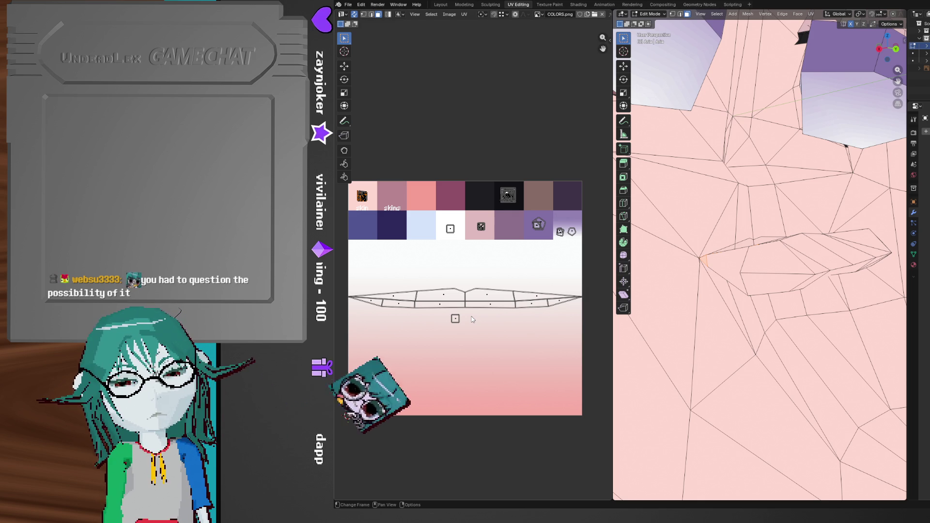
pyautogui.moveTo(472, 319); pyautogui.dragTo(503, 335, button='middle')
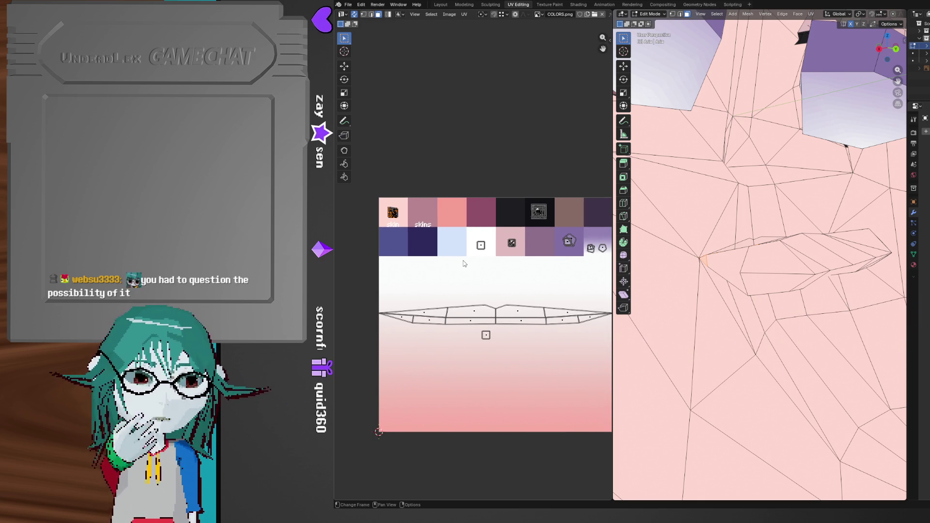
pyautogui.moveTo(463, 263)
pyautogui.mouseDown(button='middle')
pyautogui.moveTo(500, 274)
pyautogui.moveTo(463, 261)
pyautogui.mouseUp(button='middle')
pyautogui.scroll(1, 469, 263)
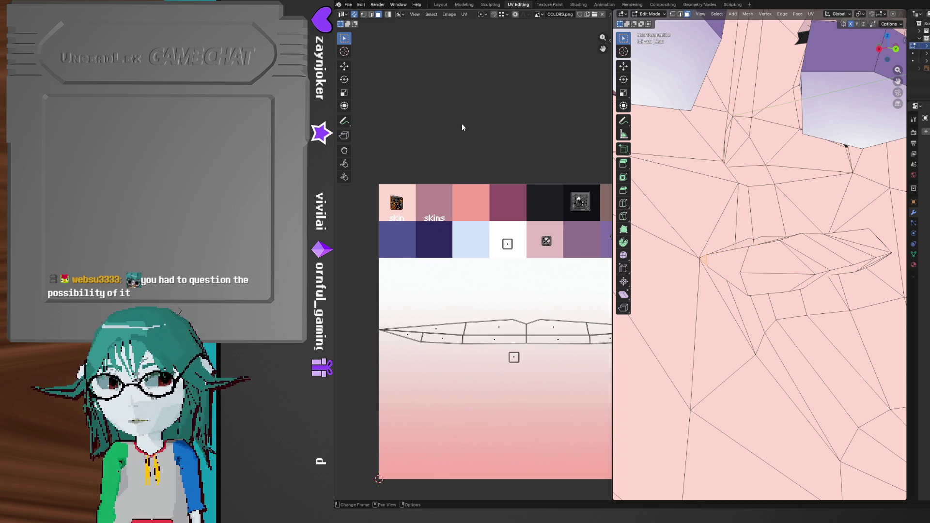
pyautogui.click(464, 14)
pyautogui.moveTo(505, 262)
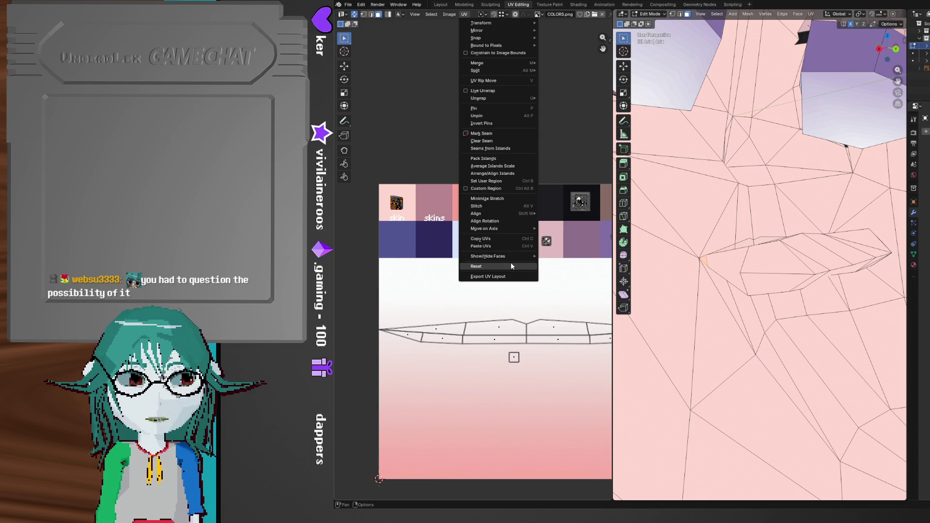
pyautogui.click(510, 266)
# - Shrink the reset UVs into a small square and place it on the dusty-pink swatch
pyautogui.moveTo(511, 280); pyautogui.dragTo(451, 247, button='middle')
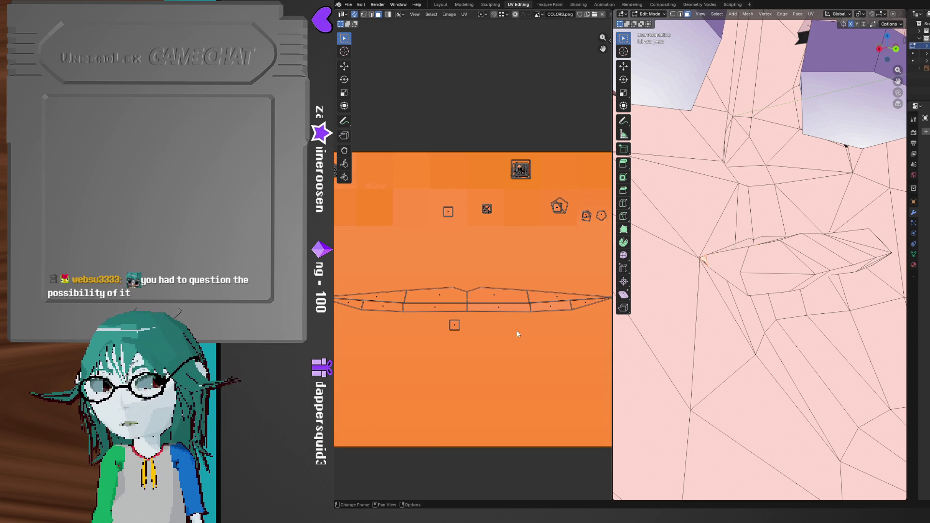
pyautogui.press('s')
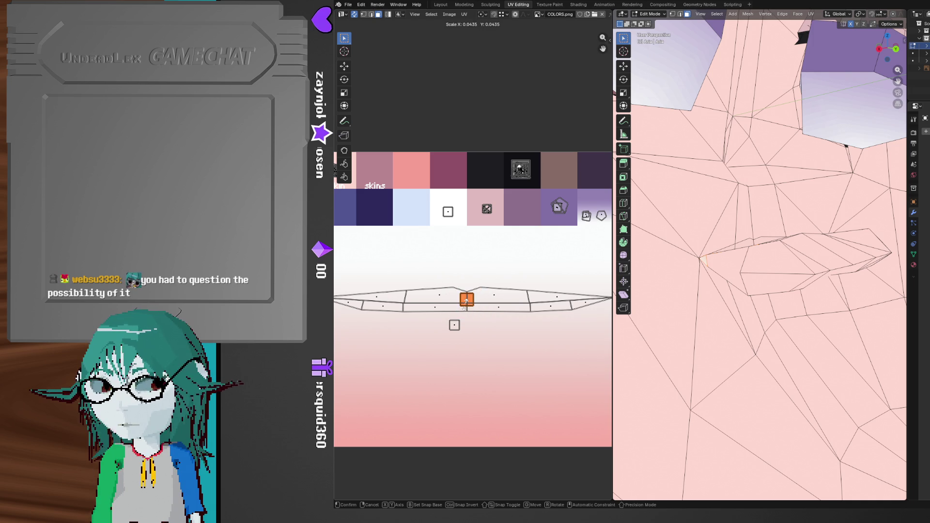
pyautogui.click(466, 305)
pyautogui.press('g')
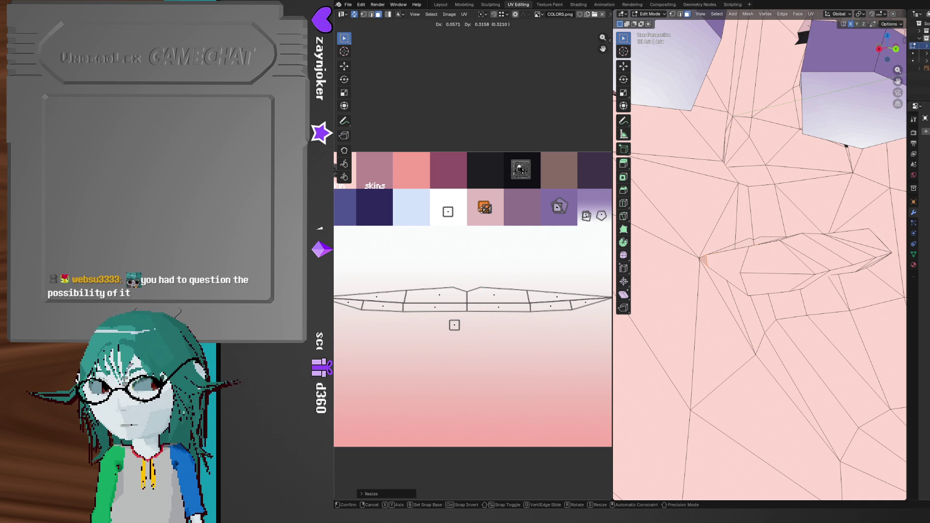
pyautogui.click(483, 208)
pyautogui.moveTo(755, 334)
pyautogui.mouseDown(button='middle')
pyautogui.moveTo(769, 345)
pyautogui.moveTo(821, 296)
pyautogui.moveTo(743, 305)
pyautogui.mouseUp(button='middle')
pyautogui.scroll(-4, 780, 335)
pyautogui.scroll(2, 740, 306)
pyautogui.scroll(-4, 740, 305)
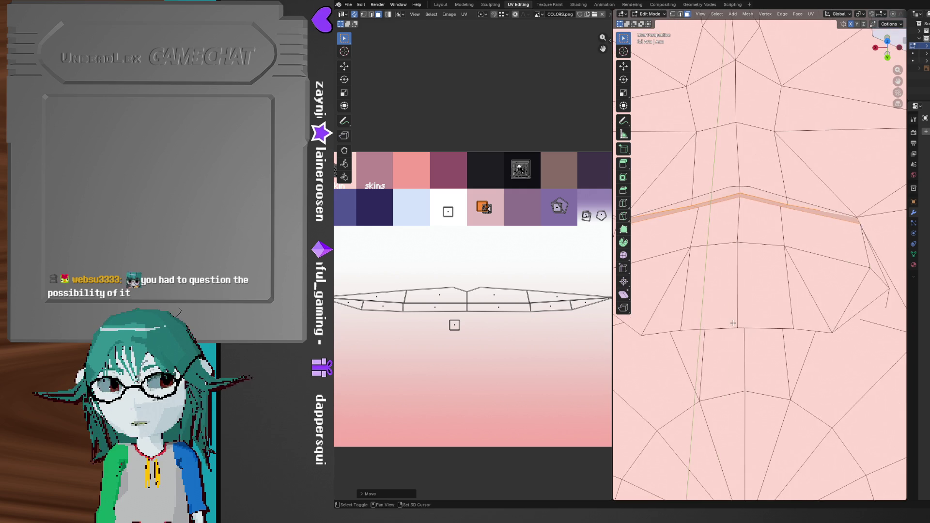
# - Select the edge strip running along the mouth in edge select mode
pyautogui.scroll(6, 724, 253)
pyautogui.scroll(-4, 724, 254)
pyautogui.moveTo(725, 253)
pyautogui.mouseDown(button='middle')
pyautogui.moveTo(739, 359)
pyautogui.moveTo(791, 343)
pyautogui.mouseUp(button='middle')
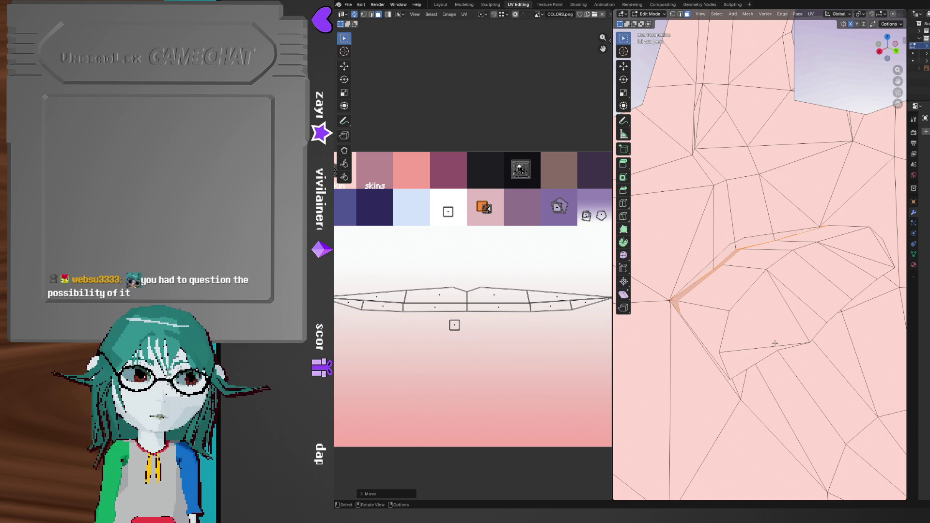
pyautogui.moveTo(788, 313)
pyautogui.mouseDown(button='middle')
pyautogui.moveTo(813, 321)
pyautogui.moveTo(760, 271)
pyautogui.mouseUp(button='middle')
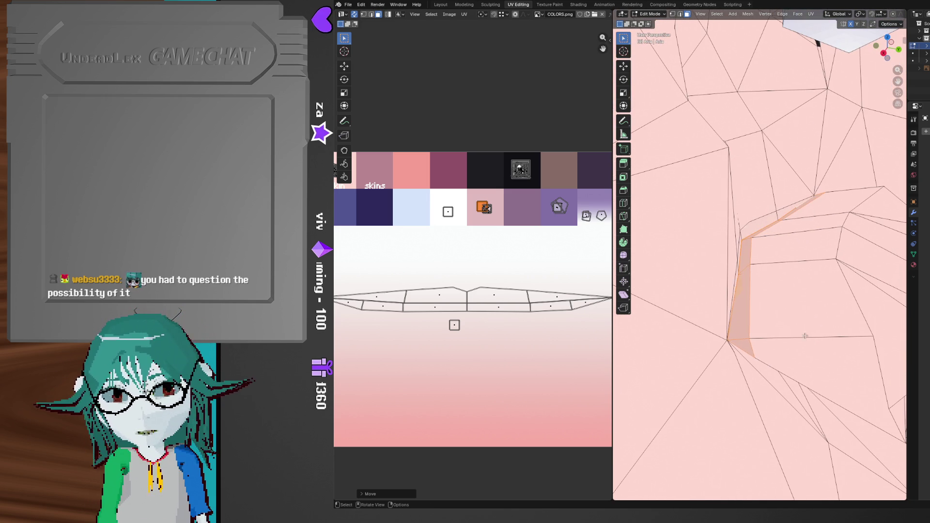
pyautogui.press('2')
pyautogui.click(752, 254)
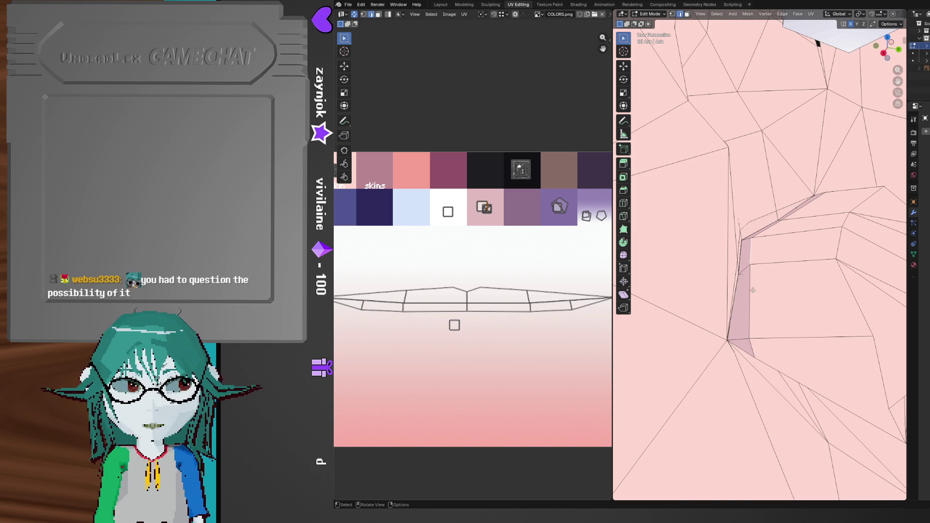
pyautogui.moveTo(753, 289); pyautogui.dragTo(770, 267, button='middle')
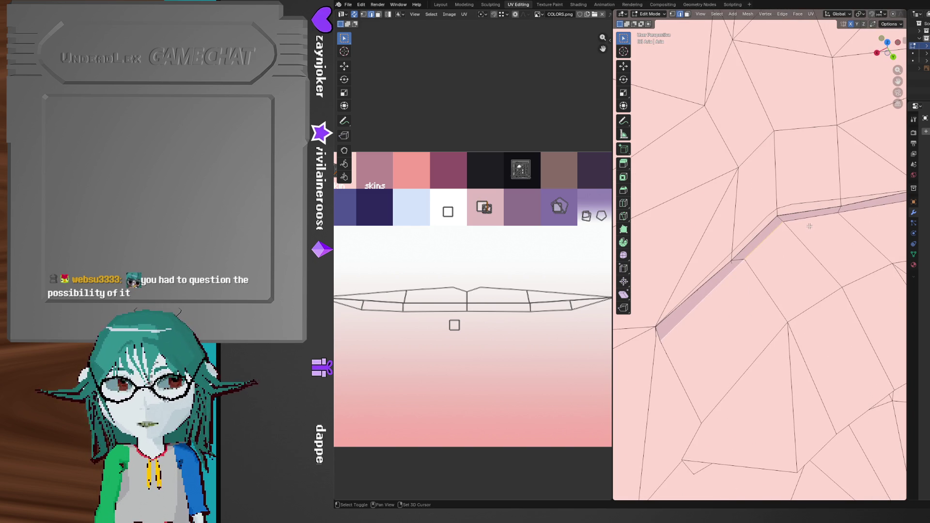
pyautogui.moveTo(862, 220)
pyautogui.mouseDown(button='middle')
pyautogui.moveTo(702, 336)
pyautogui.moveTo(759, 332)
pyautogui.mouseUp(button='middle')
# - Move the selected mouth strip slightly along Y, then return to vertex select
pyautogui.press('g')
pyautogui.press('y')
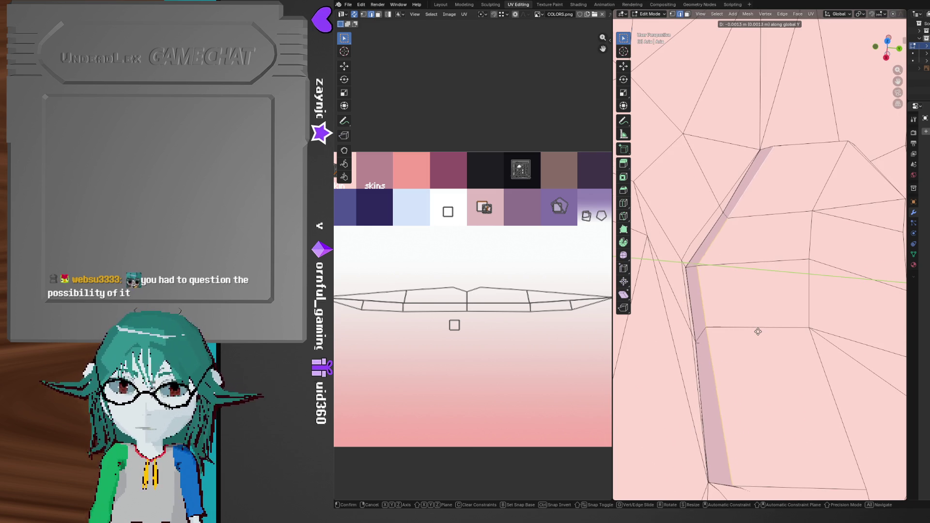
pyautogui.click(754, 332)
pyautogui.moveTo(754, 332)
pyautogui.mouseDown(button='middle')
pyautogui.moveTo(762, 306)
pyautogui.moveTo(760, 329)
pyautogui.moveTo(778, 335)
pyautogui.moveTo(793, 310)
pyautogui.moveTo(799, 343)
pyautogui.moveTo(779, 302)
pyautogui.moveTo(766, 313)
pyautogui.moveTo(774, 328)
pyautogui.moveTo(761, 271)
pyautogui.mouseUp(button='middle')
pyautogui.press('1')
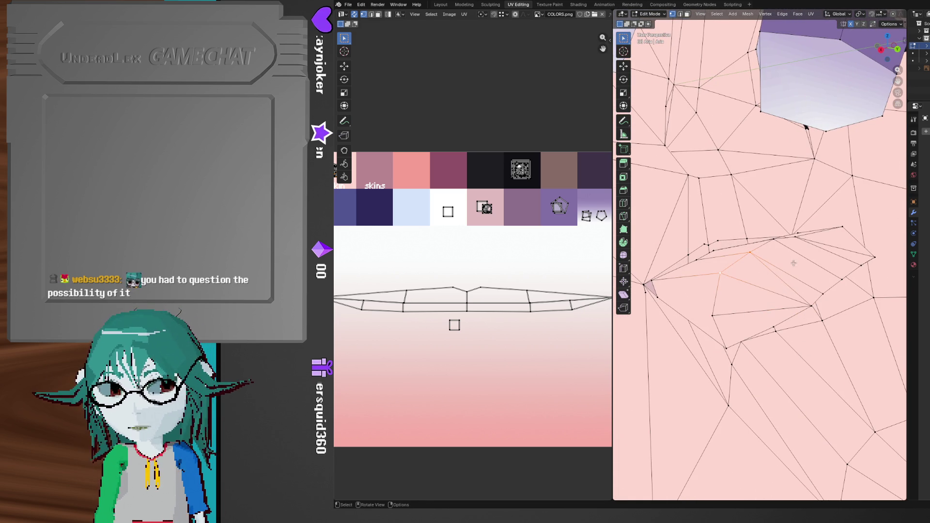
# - Select three mouth vertices and lower them about -0.015 m along Z
pyautogui.scroll(5, 753, 281)
pyautogui.scroll(-5, 756, 299)
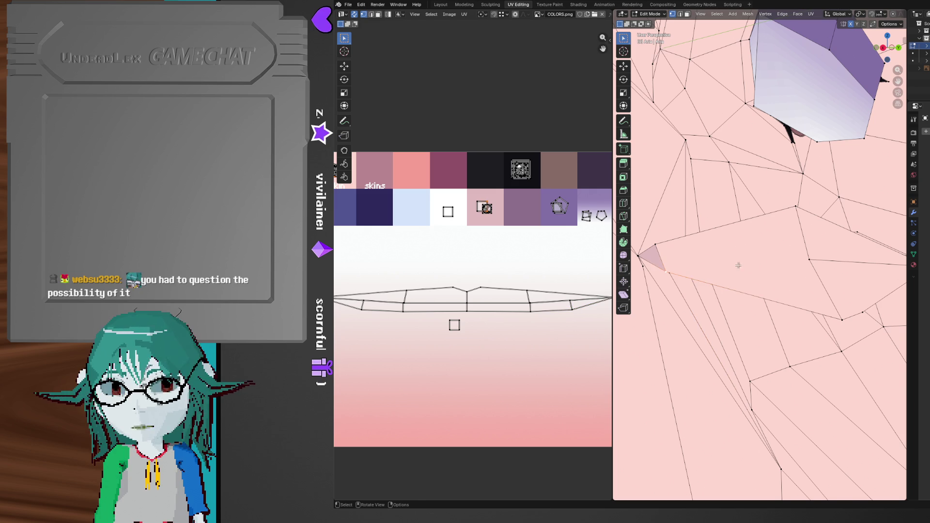
pyautogui.keyDown('shift'); pyautogui.click(806, 259); pyautogui.keyUp('shift')
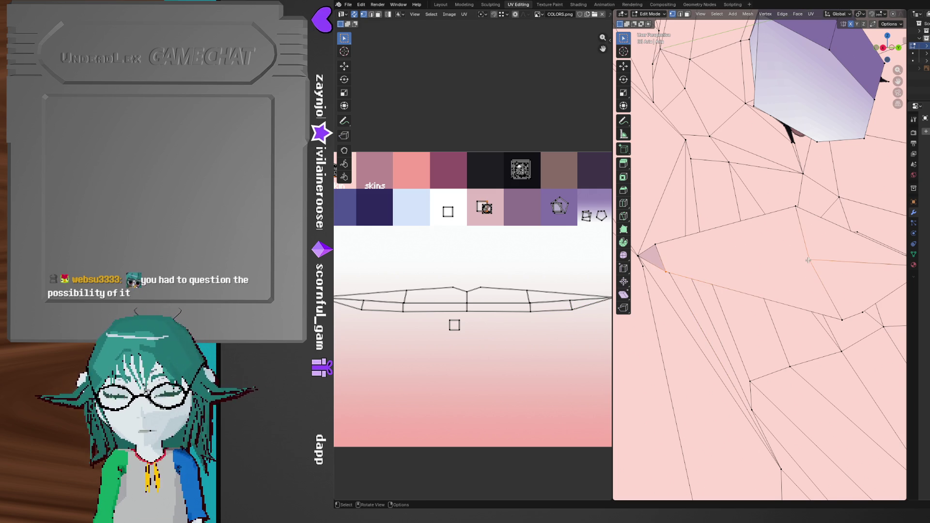
pyautogui.moveTo(808, 260)
pyautogui.mouseDown(button='middle')
pyautogui.moveTo(772, 311)
pyautogui.moveTo(824, 306)
pyautogui.moveTo(762, 315)
pyautogui.moveTo(862, 320)
pyautogui.moveTo(759, 333)
pyautogui.moveTo(880, 329)
pyautogui.moveTo(746, 318)
pyautogui.moveTo(779, 338)
pyautogui.moveTo(769, 347)
pyautogui.mouseUp(button='middle')
pyautogui.keyDown('shift'); pyautogui.click(766, 293); pyautogui.keyUp('shift')
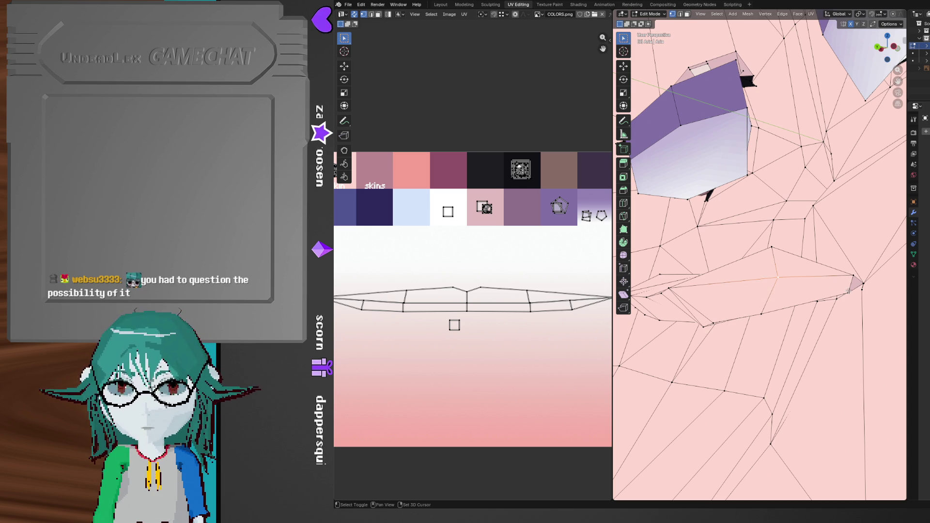
pyautogui.moveTo(832, 305)
pyautogui.mouseDown(button='middle')
pyautogui.moveTo(784, 348)
pyautogui.moveTo(856, 360)
pyautogui.moveTo(736, 308)
pyautogui.moveTo(758, 308)
pyautogui.mouseUp(button='middle')
pyautogui.click(735, 309)
pyautogui.moveTo(807, 338)
pyautogui.mouseDown(button='middle')
pyautogui.moveTo(766, 327)
pyautogui.moveTo(788, 337)
pyautogui.moveTo(756, 343)
pyautogui.moveTo(797, 359)
pyautogui.moveTo(750, 335)
pyautogui.moveTo(764, 334)
pyautogui.moveTo(749, 319)
pyautogui.mouseUp(button='middle')
pyautogui.moveTo(774, 329); pyautogui.dragTo(783, 326, button='middle')
pyautogui.press('g')
pyautogui.press('z')
pyautogui.click(781, 334)
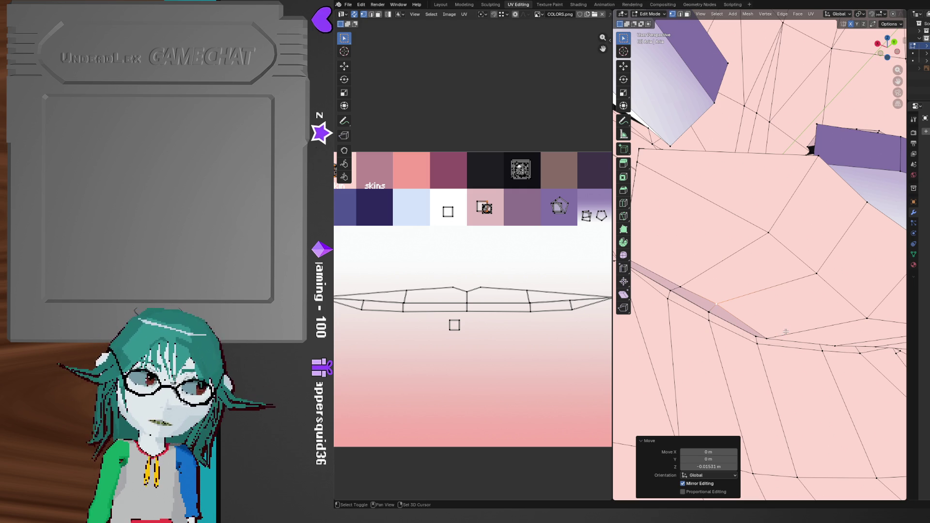
# - Add a centred edge loop across the mouth area
pyautogui.keyDown('shift'); pyautogui.moveTo(773, 328); pyautogui.dragTo(796, 329, button='middle'); pyautogui.keyUp('shift')
pyautogui.hotkey('ctrl', 'r')
pyautogui.click(714, 287)
pyautogui.rightClick(713, 288)
pyautogui.moveTo(713, 287)
pyautogui.mouseDown(button='middle')
pyautogui.moveTo(729, 333)
pyautogui.moveTo(757, 269)
pyautogui.moveTo(756, 295)
pyautogui.moveTo(770, 299)
pyautogui.mouseUp(button='middle')
# - Begin knife-cutting new edges into the faces beside the mouth corner
pyautogui.press('k')
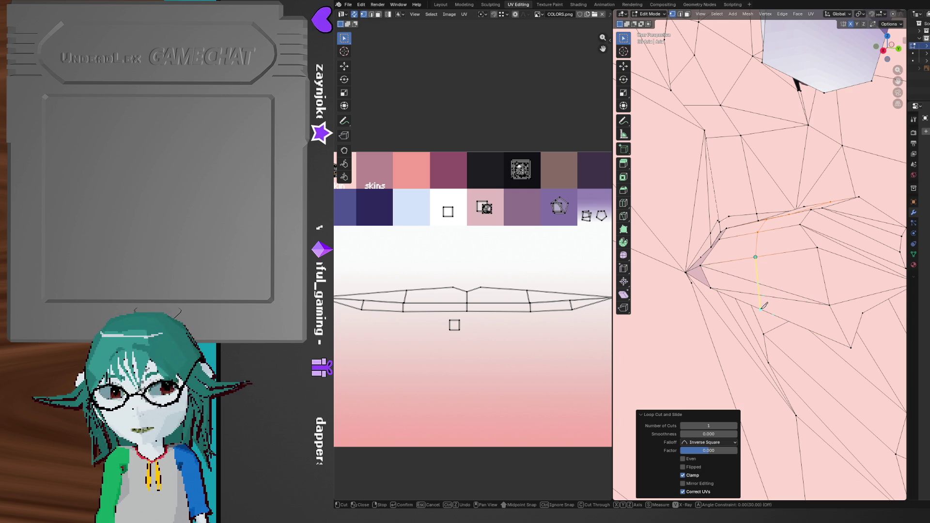
pyautogui.moveTo(771, 301); pyautogui.dragTo(767, 289, button='middle')
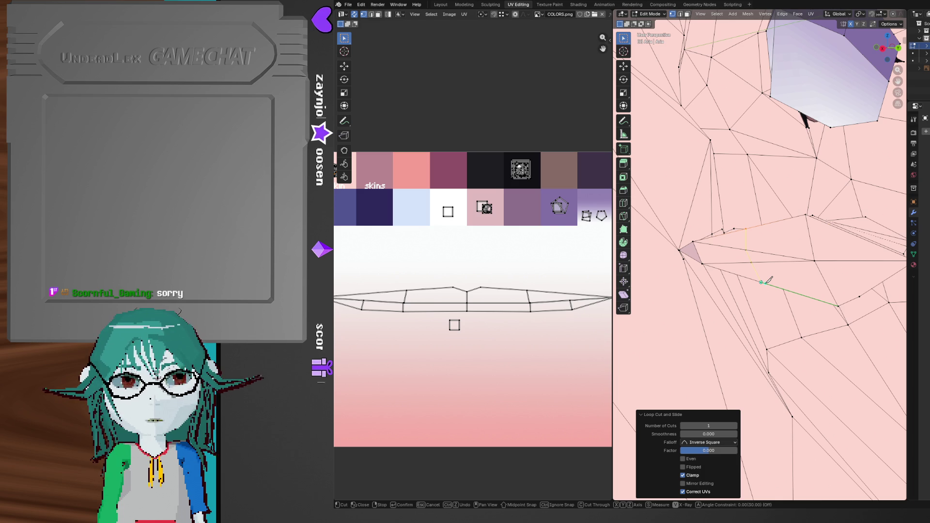
pyautogui.moveTo(767, 282)
pyautogui.mouseDown(button='middle')
pyautogui.moveTo(670, 300)
pyautogui.moveTo(685, 290)
pyautogui.moveTo(729, 299)
pyautogui.moveTo(734, 353)
pyautogui.moveTo(731, 320)
pyautogui.mouseUp(button='middle')
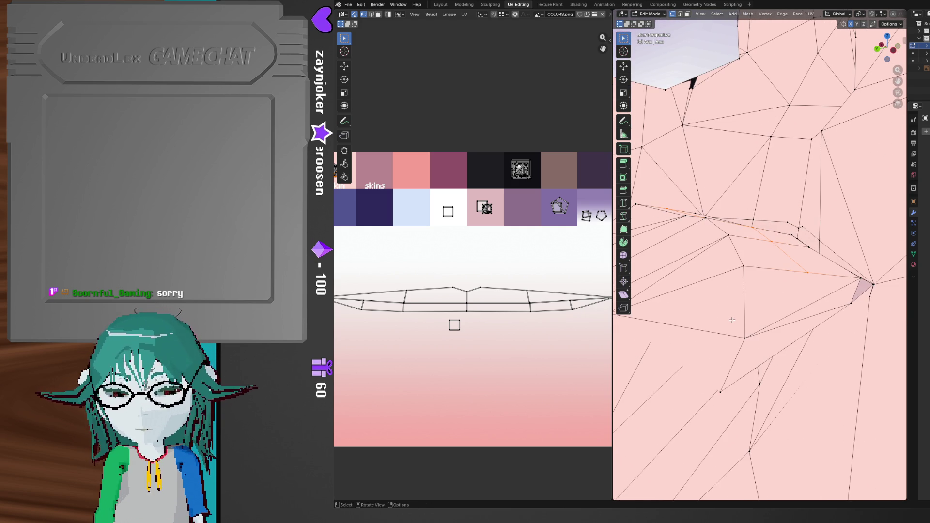
pyautogui.press('k')
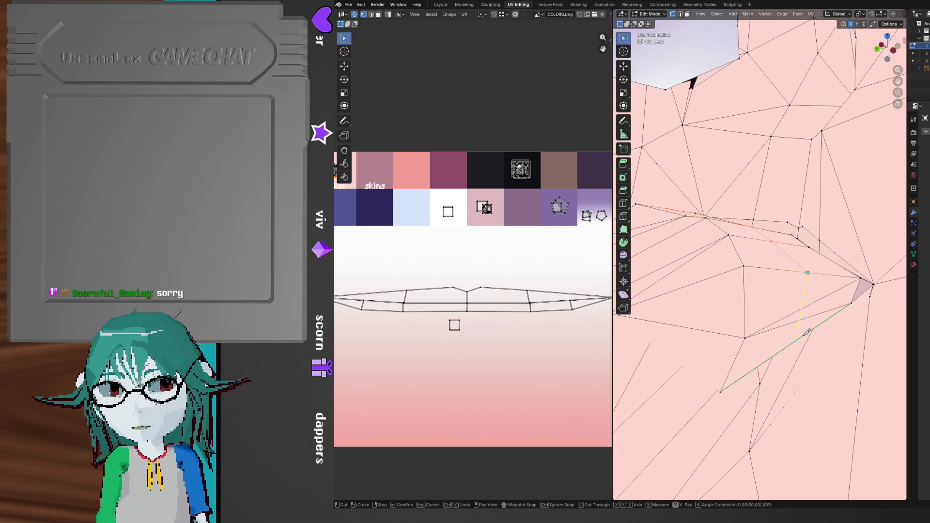
pyautogui.moveTo(778, 341); pyautogui.dragTo(812, 309, button='middle')
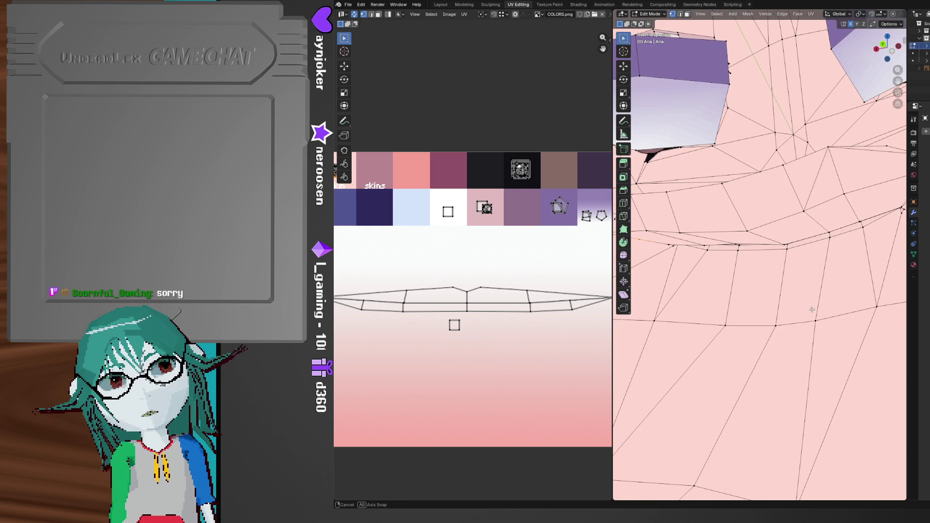
# - Knife-cut a new edge from beside the mouth to a nearby edge and commit it
pyautogui.moveTo(812, 309)
pyautogui.mouseDown(button='middle')
pyautogui.moveTo(826, 306)
pyautogui.moveTo(798, 314)
pyautogui.mouseUp(button='middle')
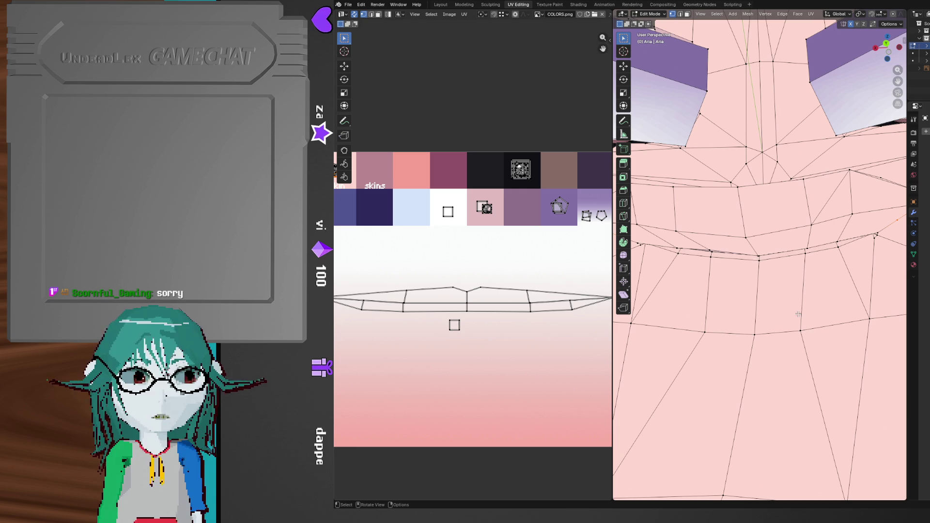
pyautogui.scroll(5, 809, 313)
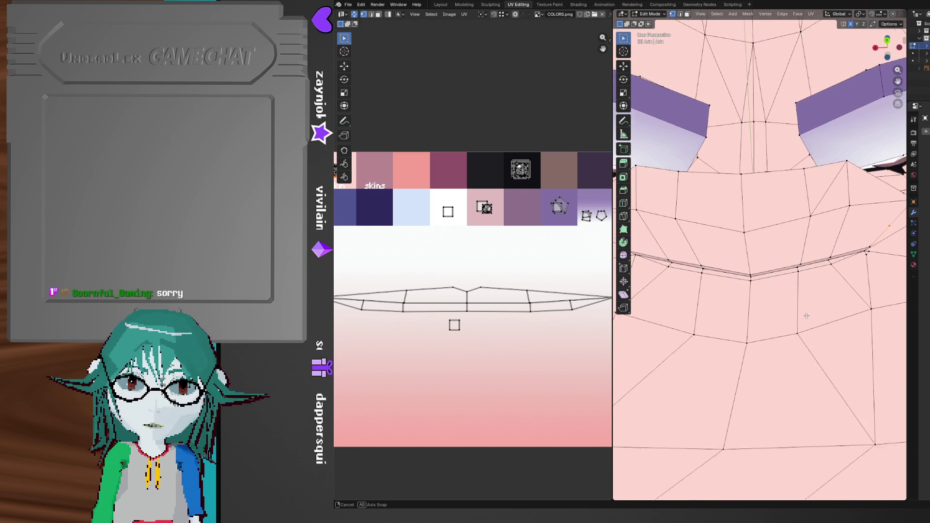
pyautogui.moveTo(807, 306); pyautogui.dragTo(801, 339, button='middle')
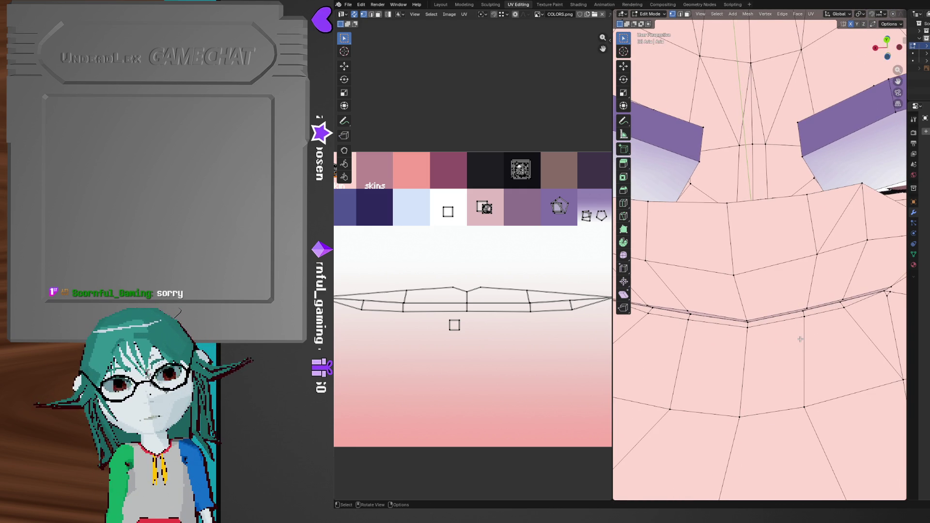
pyautogui.moveTo(800, 335); pyautogui.dragTo(739, 330, button='middle')
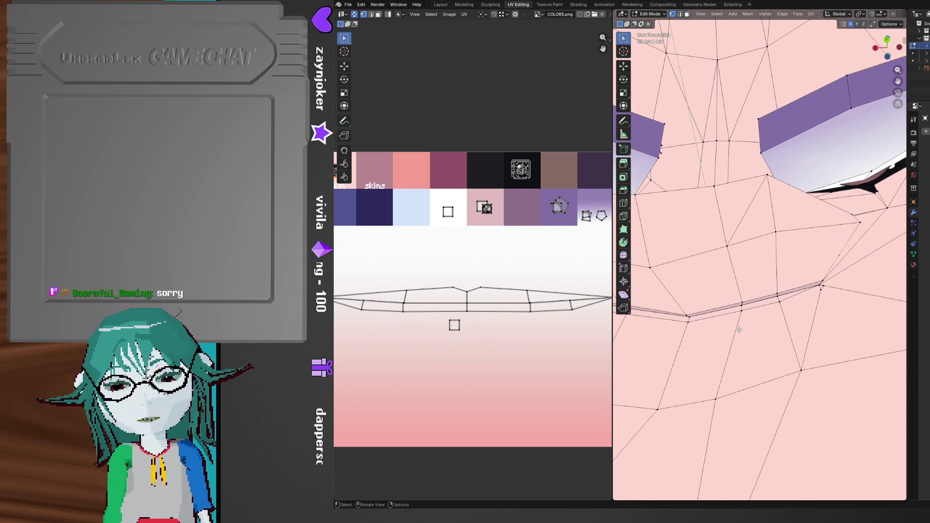
pyautogui.press('k')
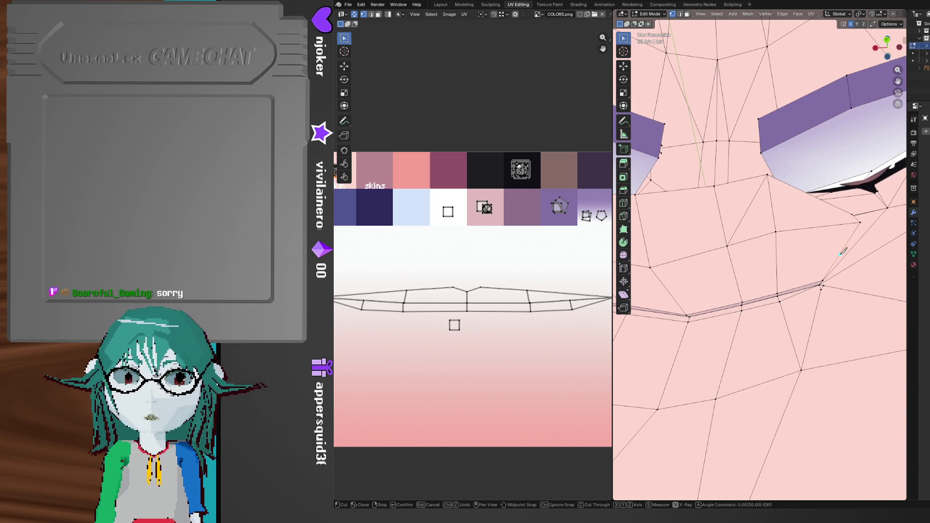
pyautogui.click(839, 255)
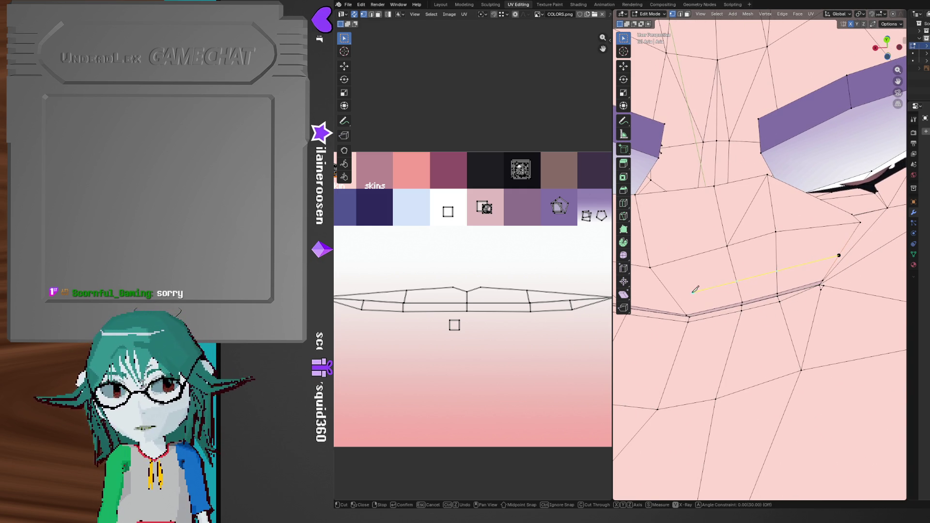
pyautogui.moveTo(672, 295); pyautogui.dragTo(748, 271, button='middle')
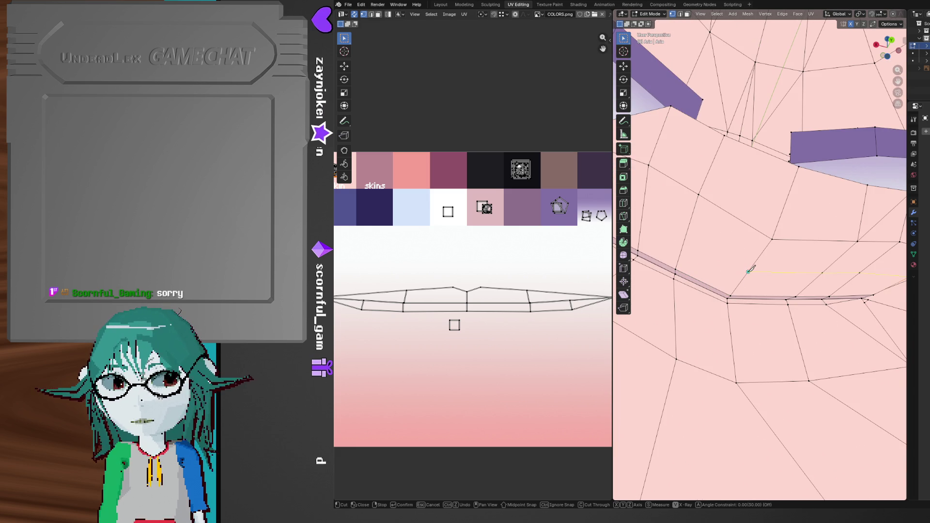
pyautogui.moveTo(673, 224); pyautogui.dragTo(726, 256, button='middle')
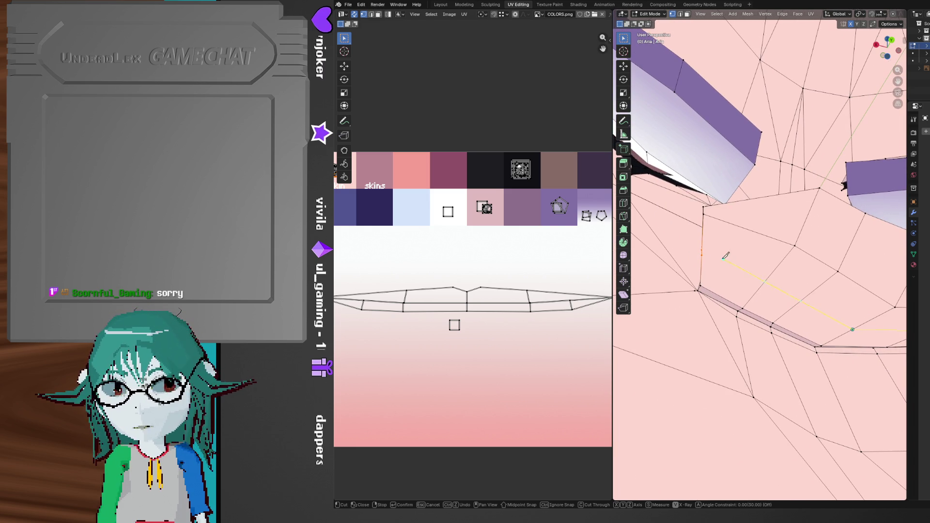
pyautogui.click(765, 280)
pyautogui.press('Return')
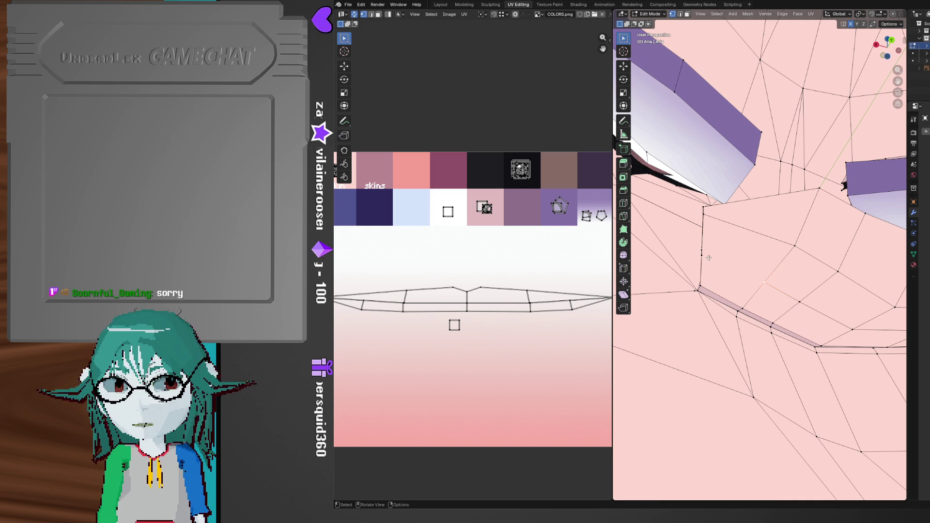
# - Select the mouth interior edge loop and push it deeper along Y
pyautogui.moveTo(731, 268); pyautogui.dragTo(769, 323, button='middle')
pyautogui.press('2')
pyautogui.moveTo(780, 310); pyautogui.dragTo(801, 286, button='middle')
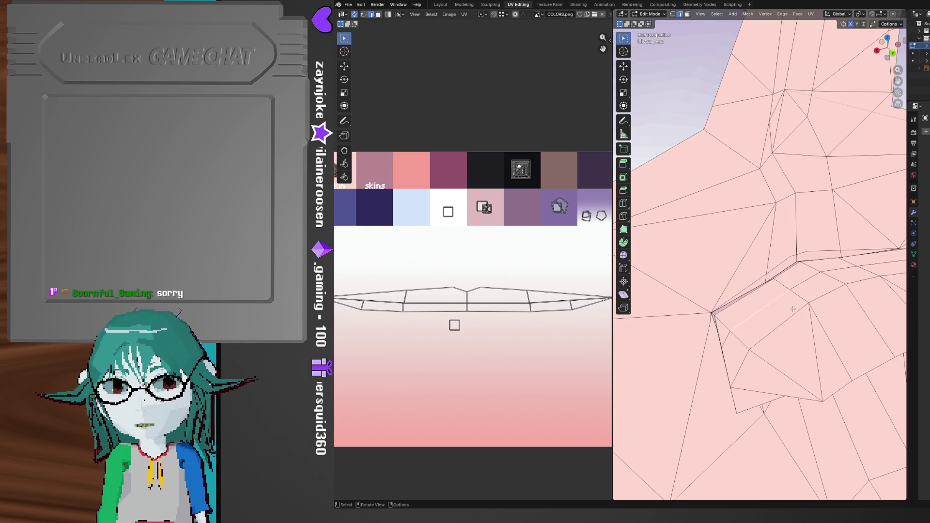
pyautogui.keyDown('alt'); pyautogui.click(802, 282); pyautogui.keyUp('alt')
pyautogui.moveTo(784, 333)
pyautogui.keyDown('shift'); pyautogui.mouseDown(button='middle')
pyautogui.moveTo(745, 302)
pyautogui.moveTo(789, 341)
pyautogui.moveTo(780, 336)
pyautogui.mouseUp(button='middle'); pyautogui.keyUp('shift')
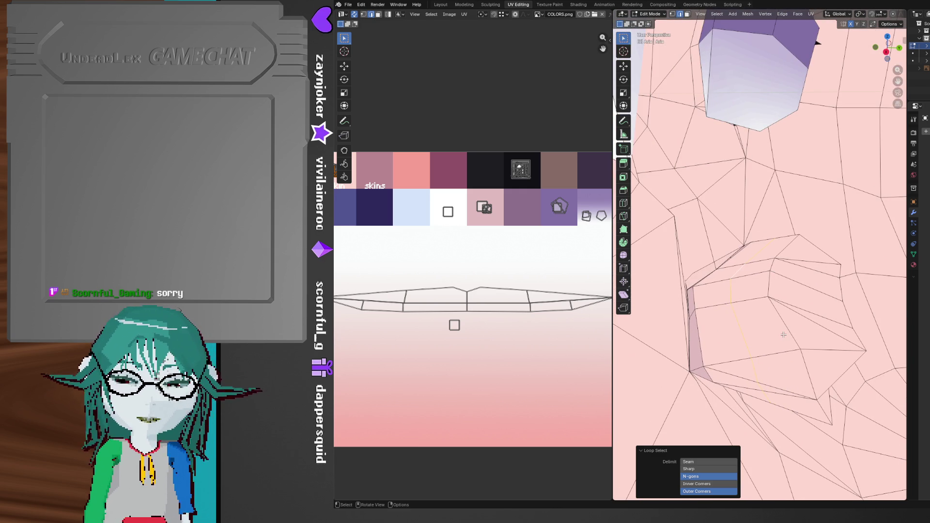
pyautogui.moveTo(785, 334); pyautogui.dragTo(779, 328, button='middle')
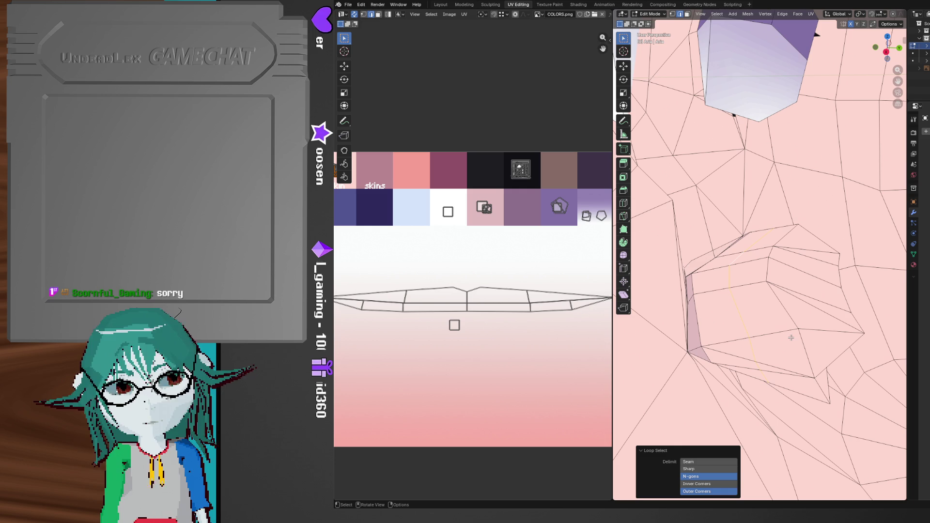
pyautogui.moveTo(772, 348)
pyautogui.mouseDown(button='middle')
pyautogui.moveTo(766, 313)
pyautogui.moveTo(784, 360)
pyautogui.moveTo(761, 320)
pyautogui.moveTo(789, 316)
pyautogui.moveTo(796, 340)
pyautogui.mouseUp(button='middle')
pyautogui.press('g')
pyautogui.press('y')
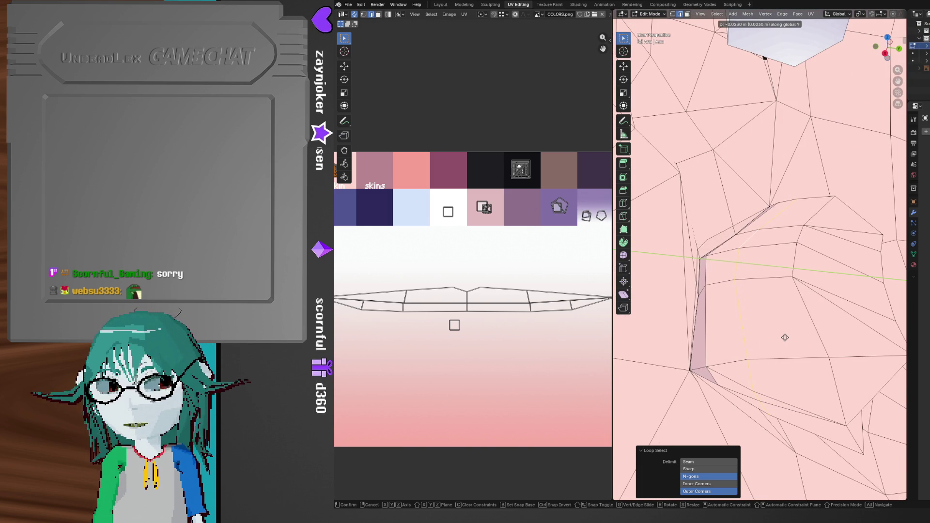
pyautogui.click(784, 337)
# - Select the first four faces of the mouth strip in face select mode
pyautogui.moveTo(783, 338)
pyautogui.mouseDown(button='middle')
pyautogui.moveTo(793, 315)
pyautogui.moveTo(794, 333)
pyautogui.mouseUp(button='middle')
pyautogui.moveTo(764, 296)
pyautogui.mouseDown(button='middle')
pyautogui.moveTo(757, 328)
pyautogui.moveTo(782, 326)
pyautogui.moveTo(747, 287)
pyautogui.moveTo(729, 310)
pyautogui.mouseUp(button='middle')
pyautogui.press('3')
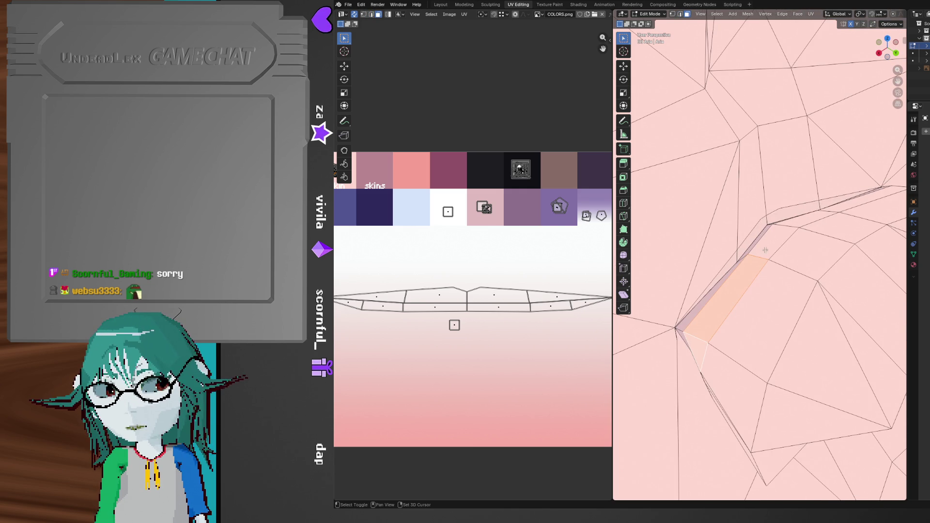
pyautogui.moveTo(785, 236)
pyautogui.mouseDown(button='middle')
pyautogui.moveTo(740, 303)
pyautogui.moveTo(768, 260)
pyautogui.moveTo(781, 282)
pyautogui.moveTo(737, 292)
pyautogui.moveTo(740, 260)
pyautogui.moveTo(775, 275)
pyautogui.moveTo(766, 291)
pyautogui.mouseUp(button='middle')
pyautogui.click(741, 237)
pyautogui.keyDown('shift'); pyautogui.click(769, 293); pyautogui.keyUp('shift')
pyautogui.keyDown('shift'); pyautogui.click(824, 285); pyautogui.keyUp('shift')
pyautogui.keyDown('shift'); pyautogui.click(856, 275); pyautogui.keyUp('shift')
pyautogui.moveTo(856, 275)
pyautogui.mouseDown(button='middle')
pyautogui.moveTo(820, 284)
pyautogui.moveTo(833, 298)
pyautogui.moveTo(789, 318)
pyautogui.moveTo(830, 328)
pyautogui.mouseUp(button='middle')
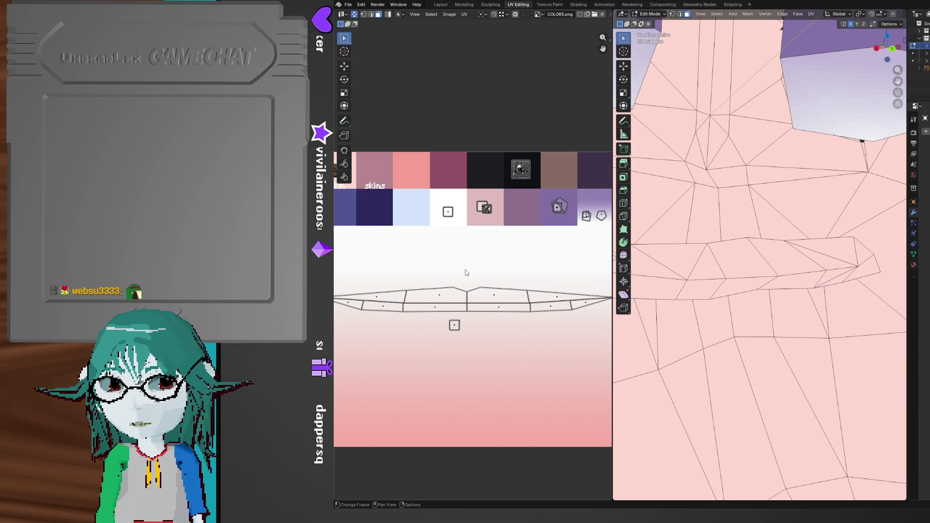
# - Pan the UV image to show more swatches, then switch to Photoshop with LIPS.UV.png
pyautogui.moveTo(458, 267)
pyautogui.mouseDown(button='middle')
pyautogui.moveTo(463, 274)
pyautogui.moveTo(421, 275)
pyautogui.moveTo(519, 272)
pyautogui.moveTo(493, 273)
pyautogui.mouseUp(button='middle')
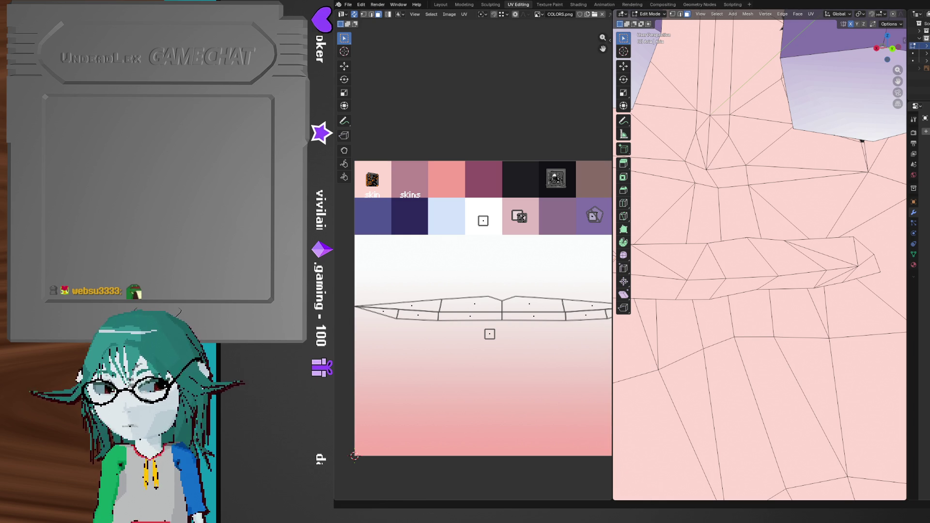
pyautogui.moveTo(674, 519)
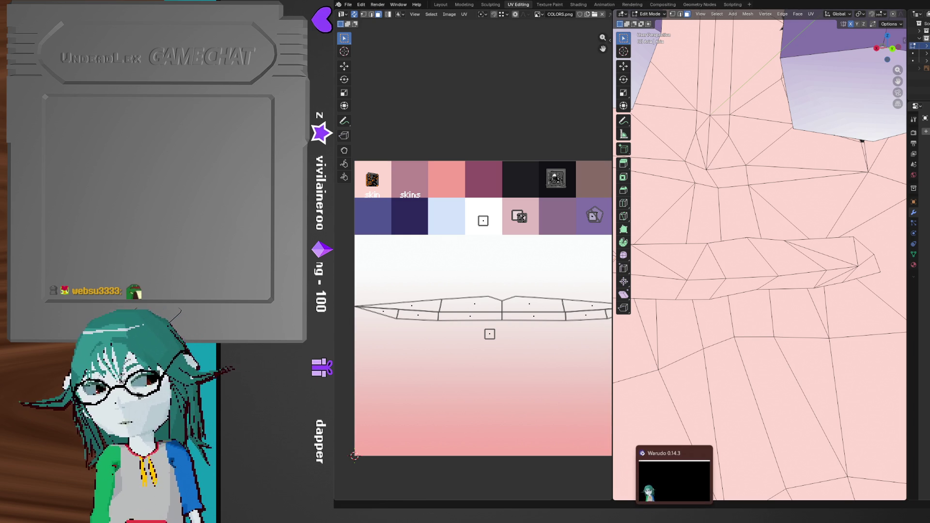
pyautogui.click(575, 479)
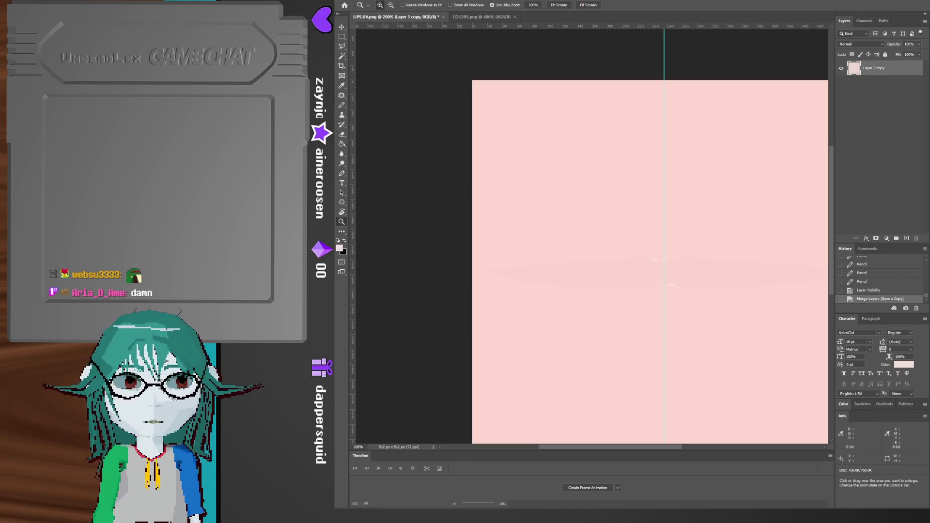
# - Switch to COLORS.png, zoom in on the white swatch and add a new empty layer
pyautogui.click(467, 16)
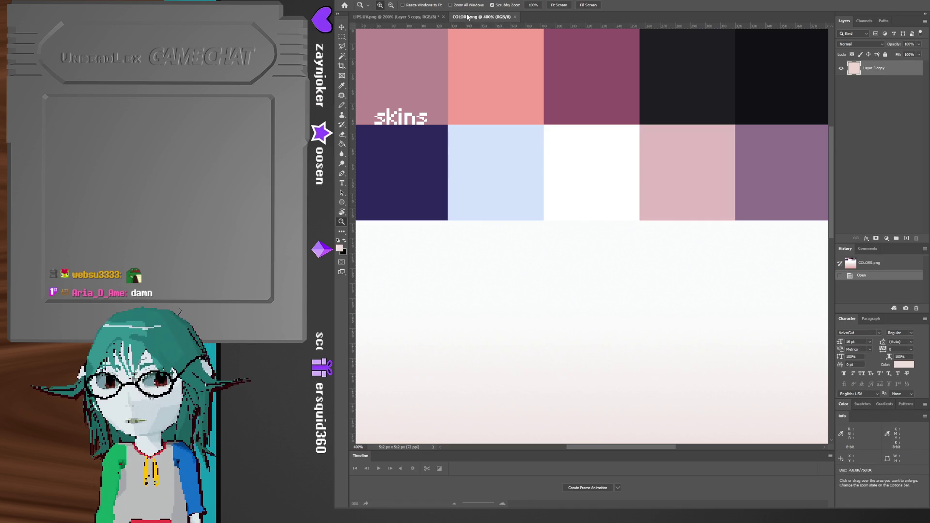
pyautogui.click(572, 184)
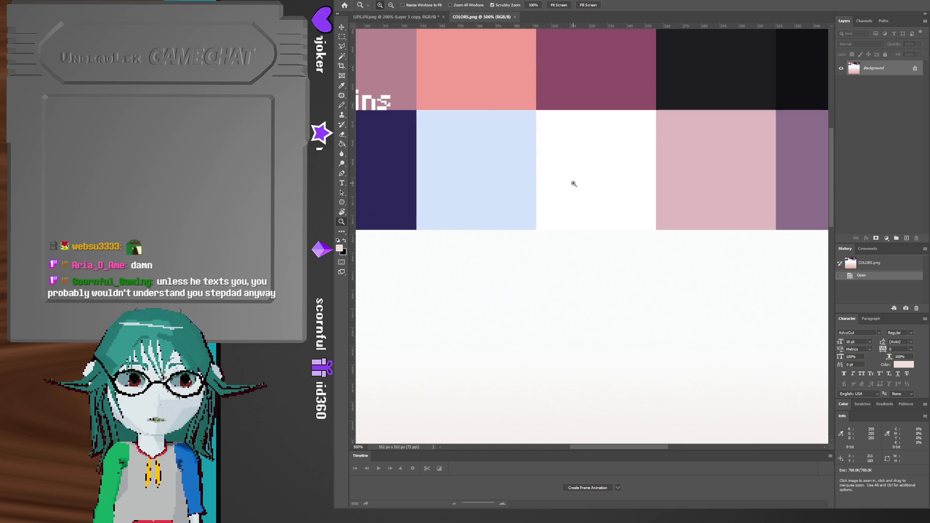
pyautogui.moveTo(576, 195); pyautogui.dragTo(560, 206)
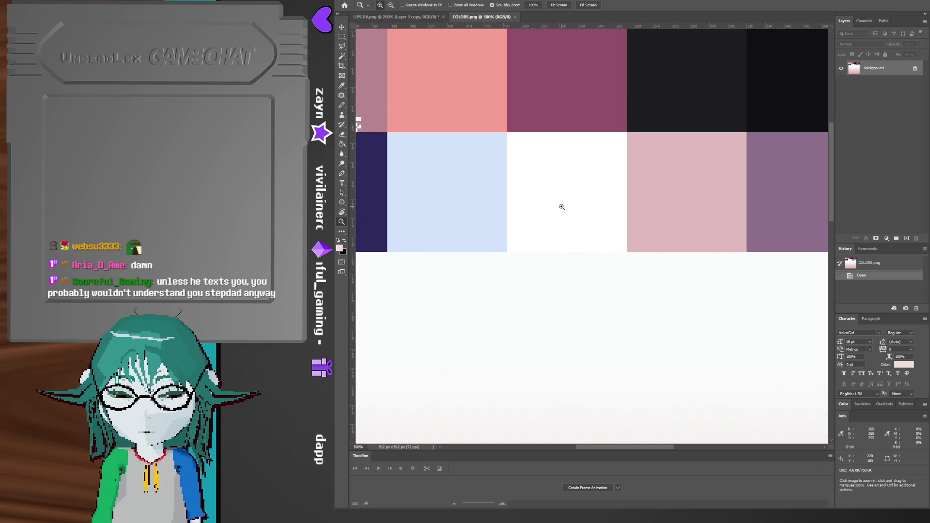
pyautogui.press('m')
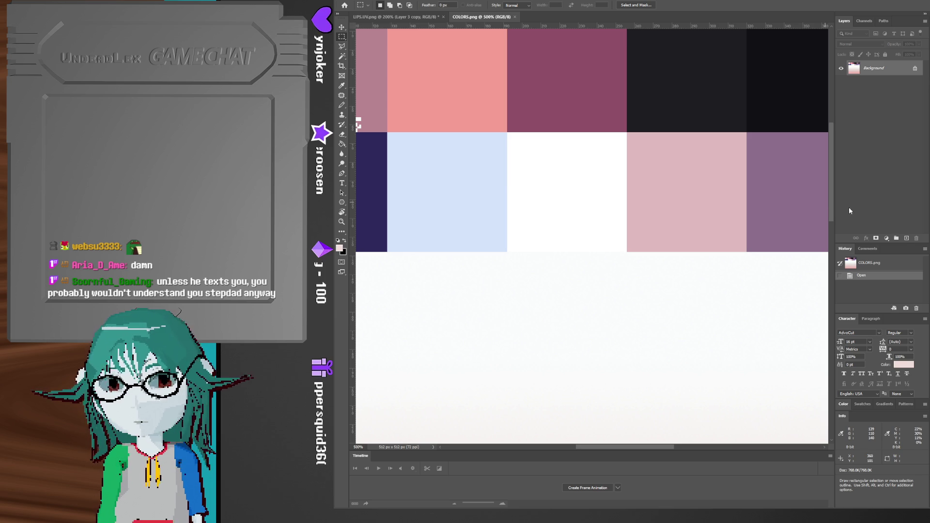
pyautogui.hotkey('ctrl', 'shift', 'alt', 'n')
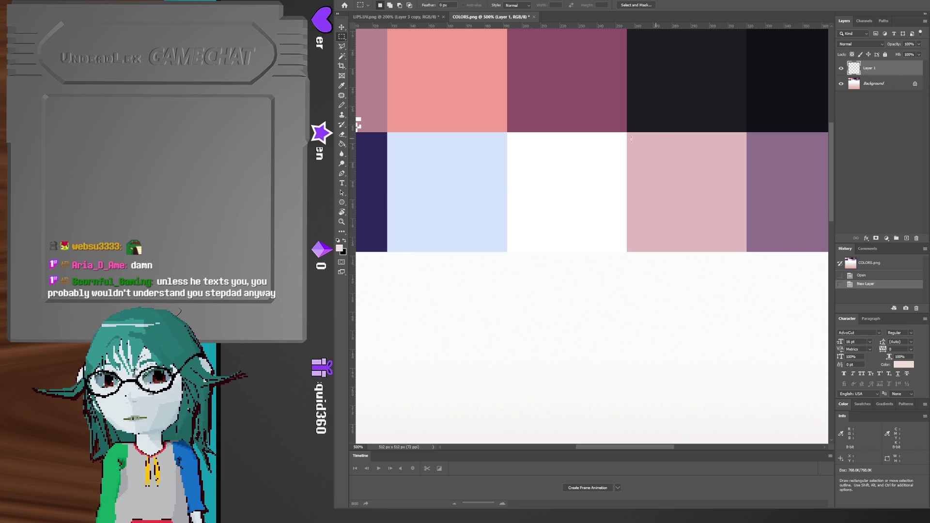
# - Place a fixed-size 64×32 px selection on the white swatch and sample white
pyautogui.click(517, 5)
pyautogui.click(524, 23)
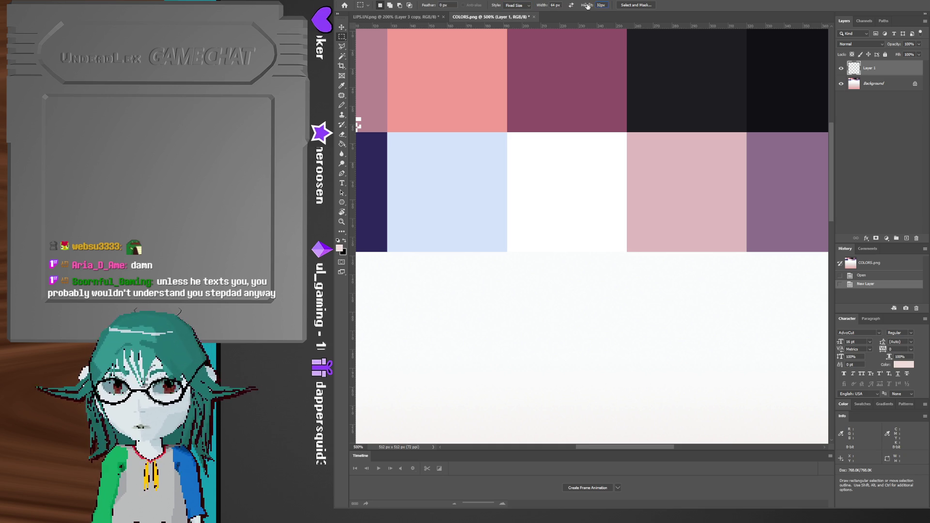
pyautogui.click(516, 218)
pyautogui.moveTo(512, 190); pyautogui.dragTo(509, 193)
pyautogui.press('b')
pyautogui.keyDown('alt'); pyautogui.click(550, 168); pyautogui.keyUp('alt')
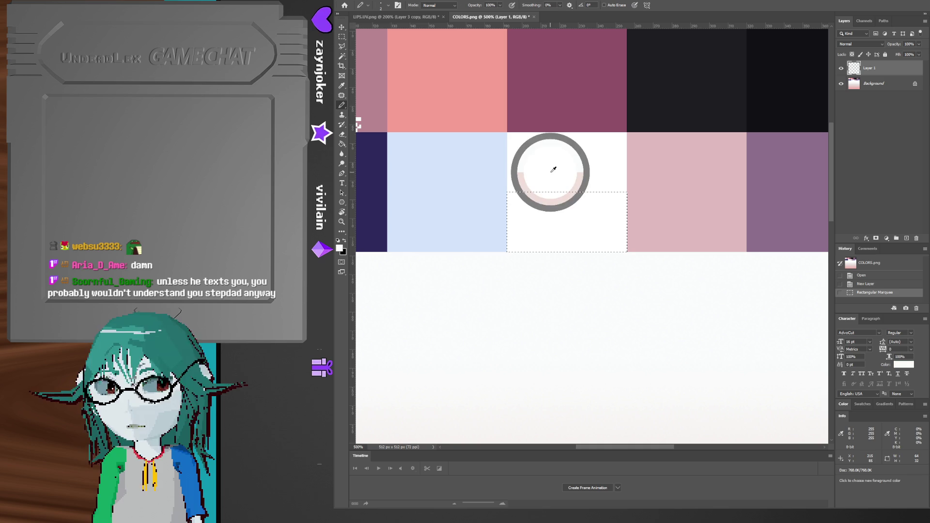
# - Fill the 64×32 px selection on Layer 1 with the lip-tone colour f3e9e5
pyautogui.click(339, 247)
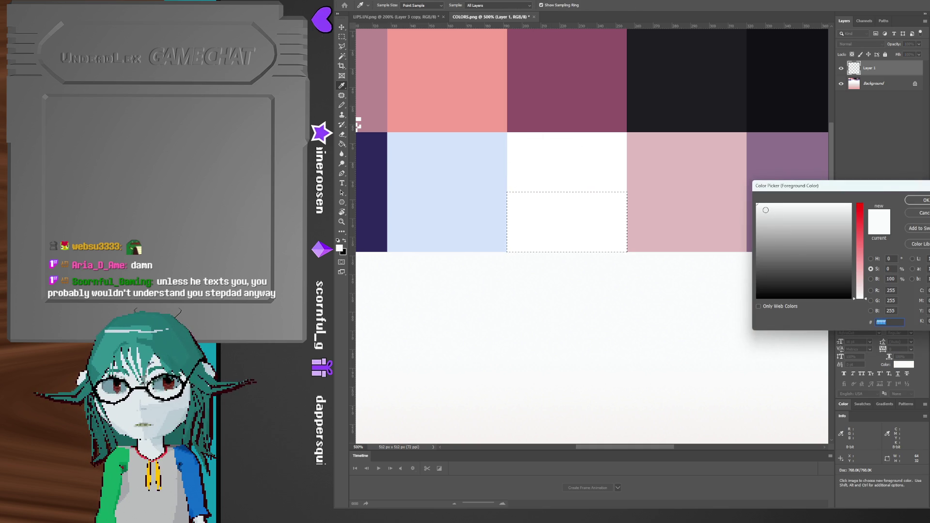
pyautogui.write('f3f3f3')
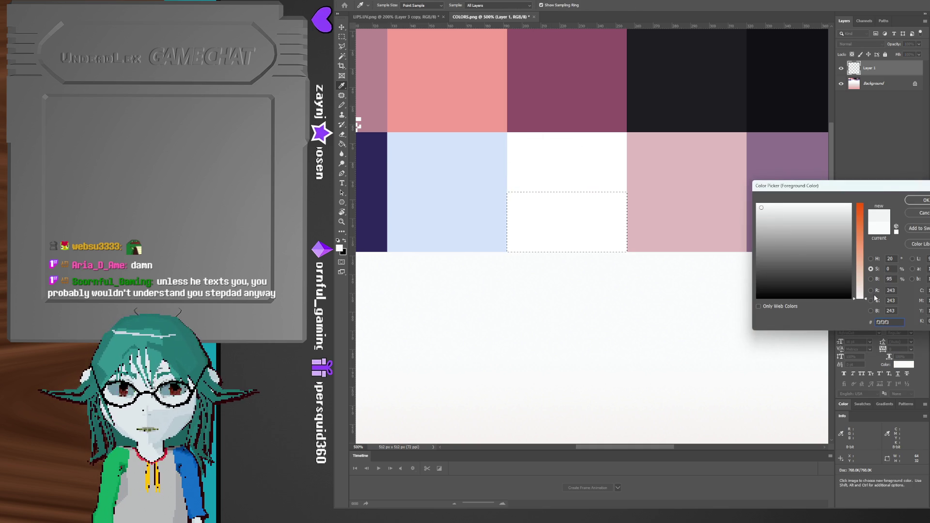
pyautogui.write('f3e9e5')
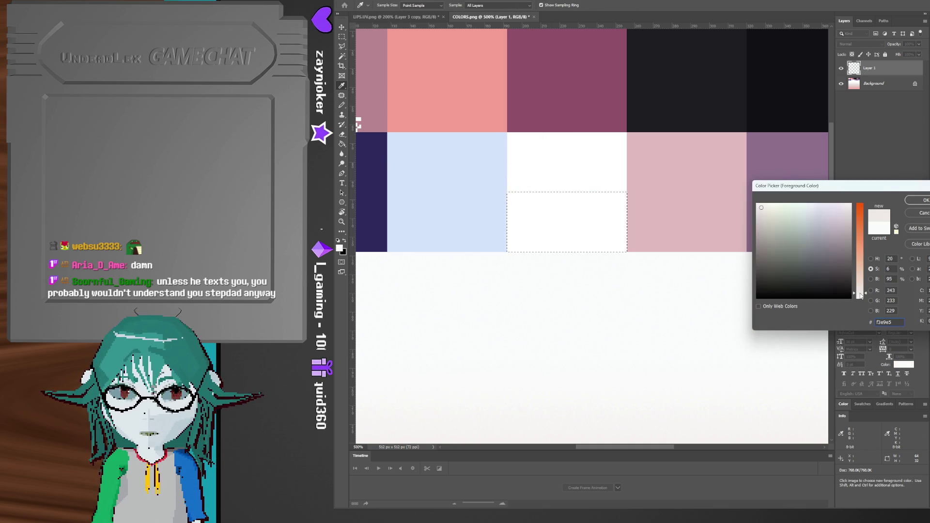
pyautogui.click(922, 200)
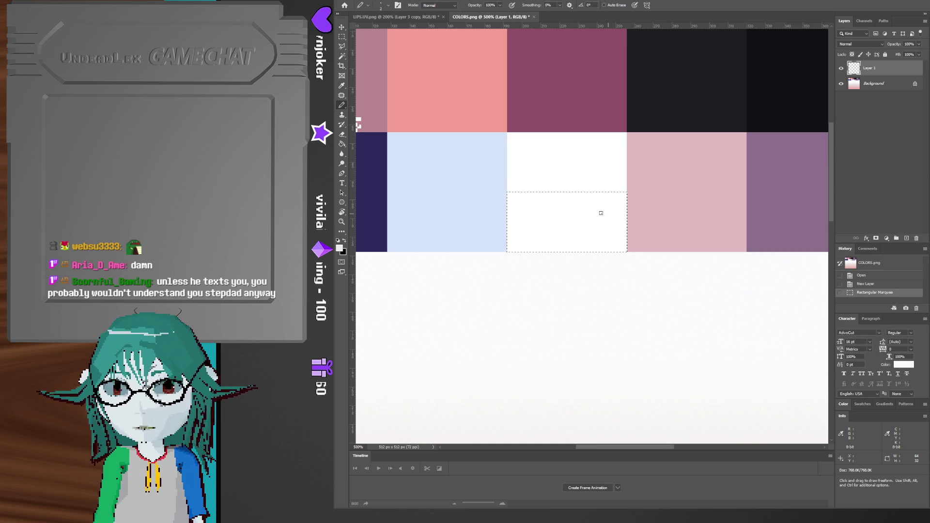
pyautogui.press('g')
pyautogui.click(583, 218)
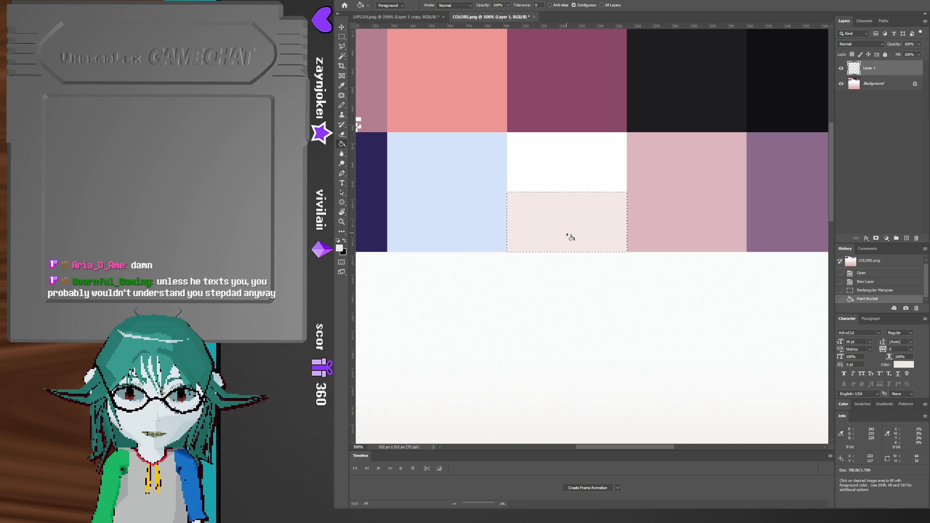
# - Change a colour value to 35 for the pale pinkish fill, deselect, and begin saving COLORS
pyautogui.click(904, 364)
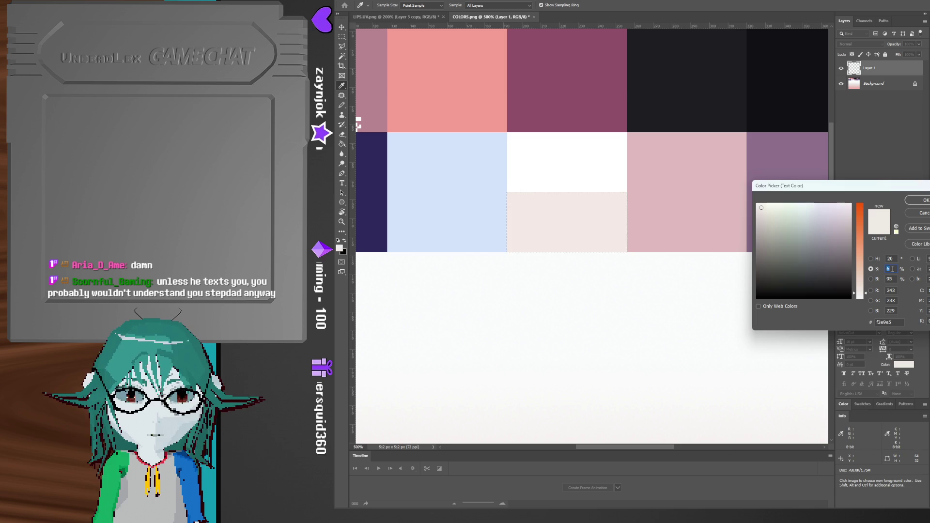
pyautogui.write('3')
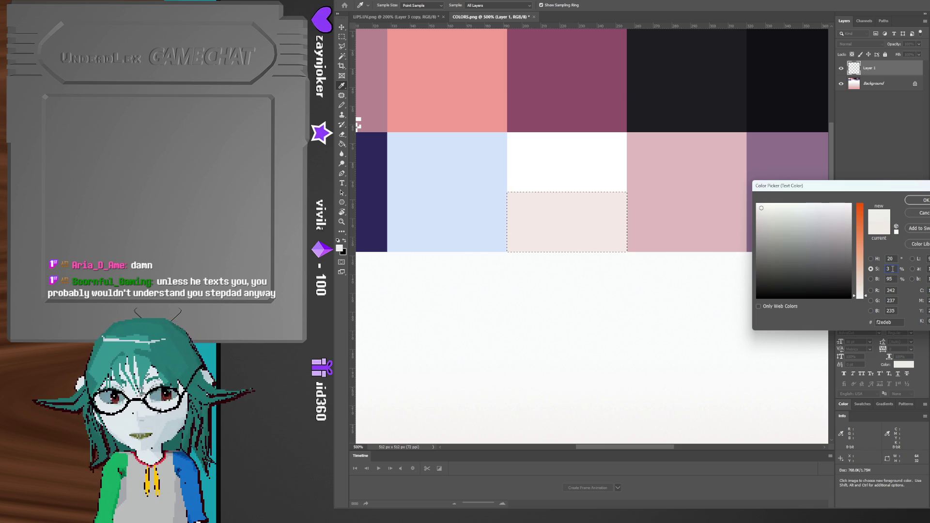
pyautogui.write('5')
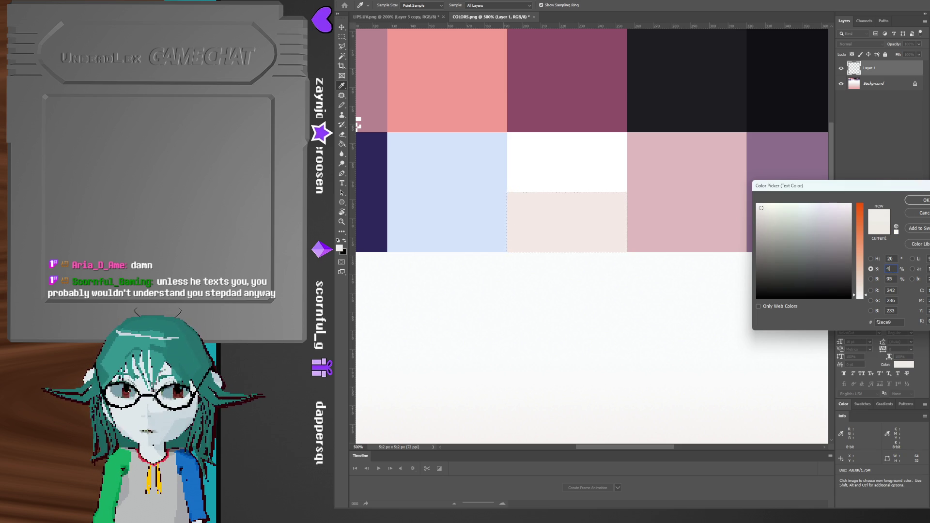
pyautogui.click(918, 200)
pyautogui.hotkey('ctrl', 'd')
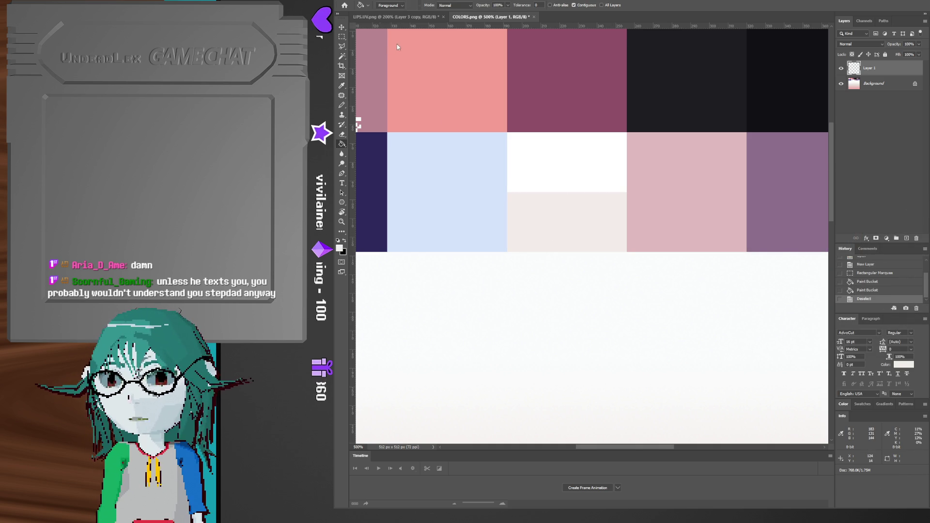
pyautogui.hotkey('ctrl', 's')
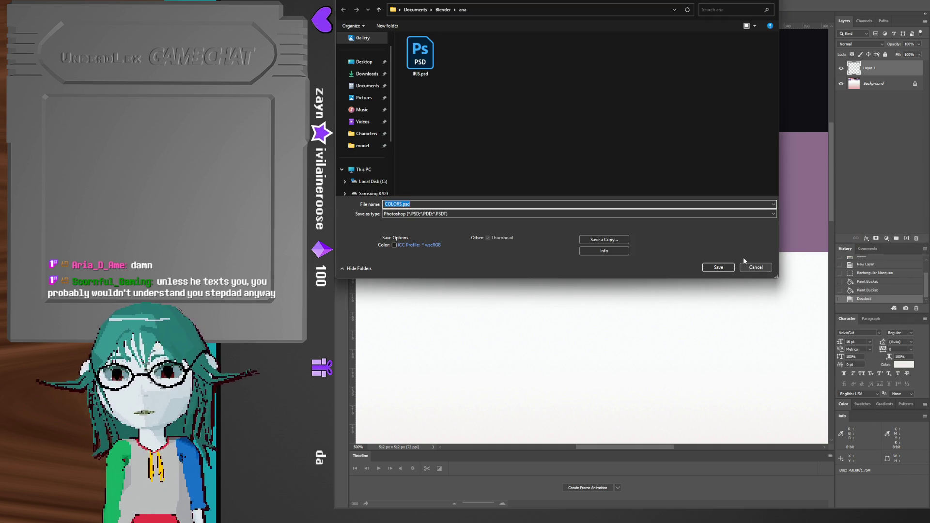
# - Save COLORS as a Photoshop file and merge Layer 1 into the Background
pyautogui.click(719, 268)
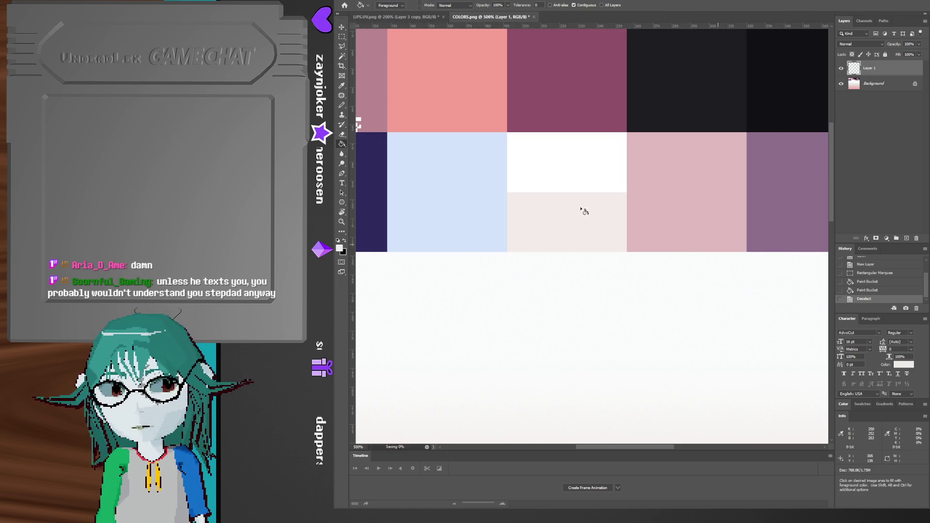
pyautogui.click(886, 85)
pyautogui.hotkey('ctrl', 'e')
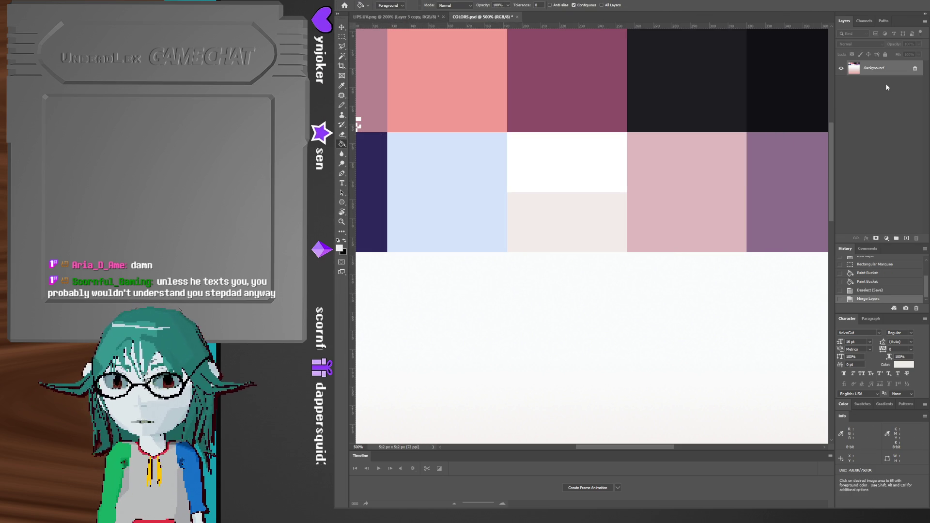
# - Save a PNG copy overwriting COLORS.png, then go back to Blender
pyautogui.hotkey('alt', 'f')
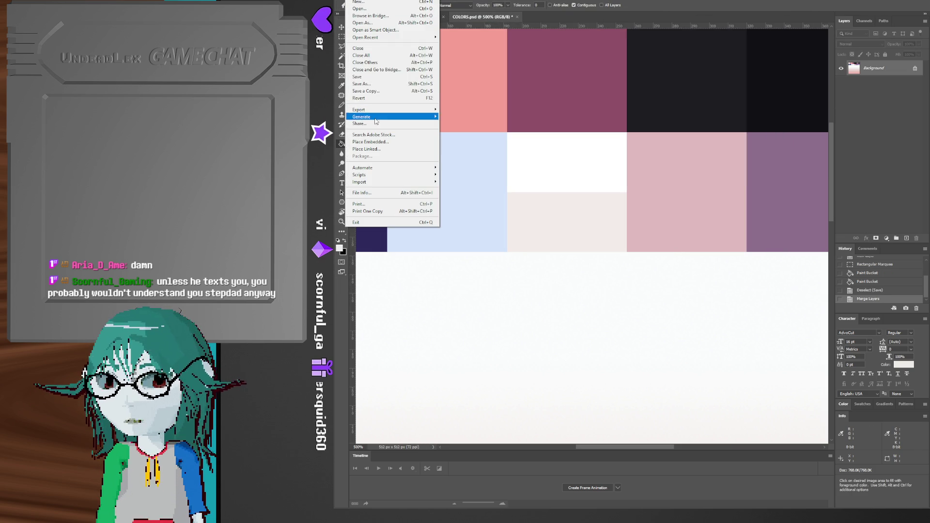
pyautogui.click(366, 92)
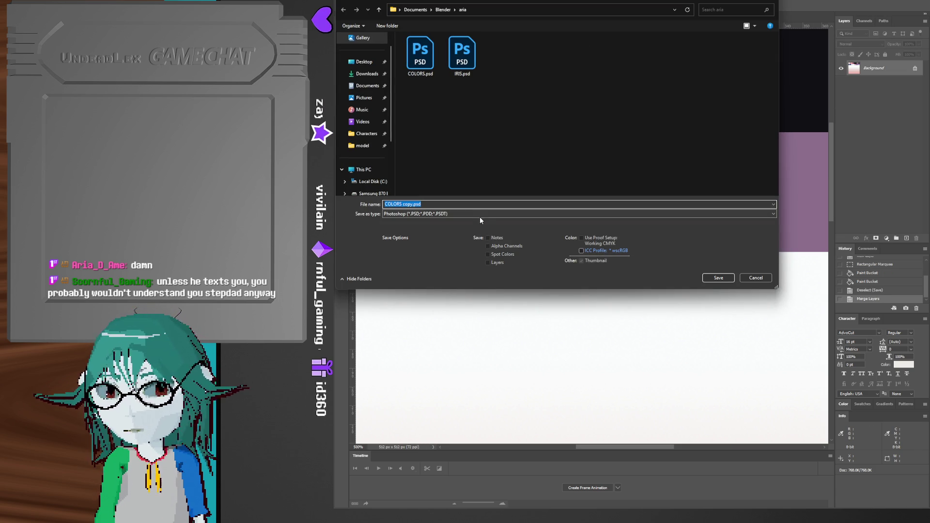
pyautogui.click(482, 213)
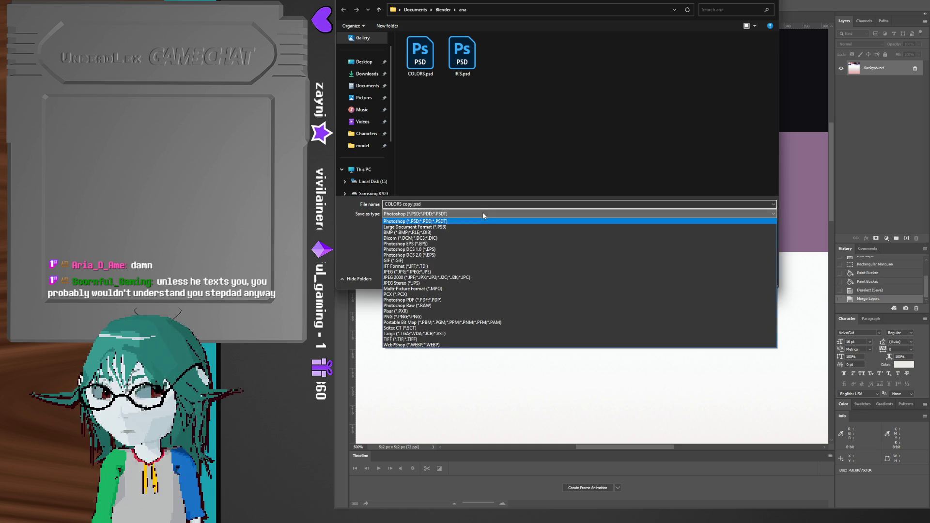
pyautogui.click(451, 317)
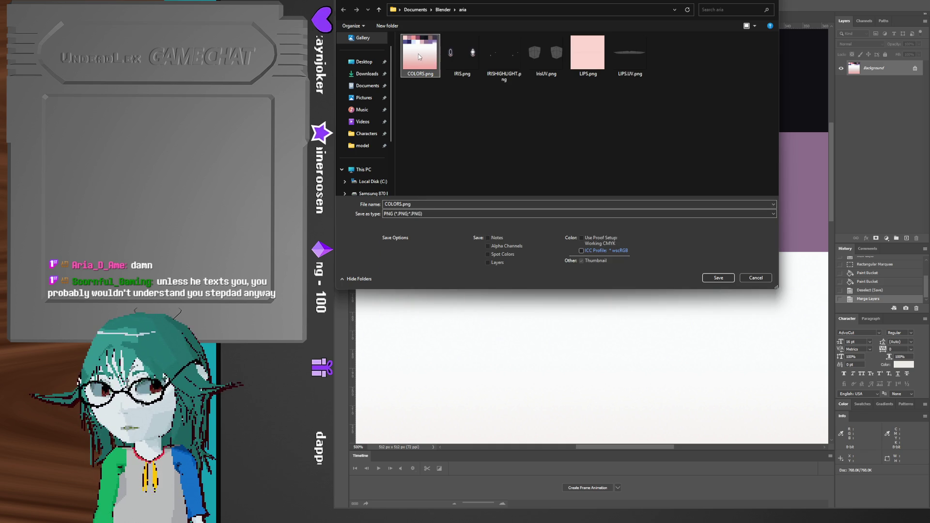
pyautogui.press('Return')
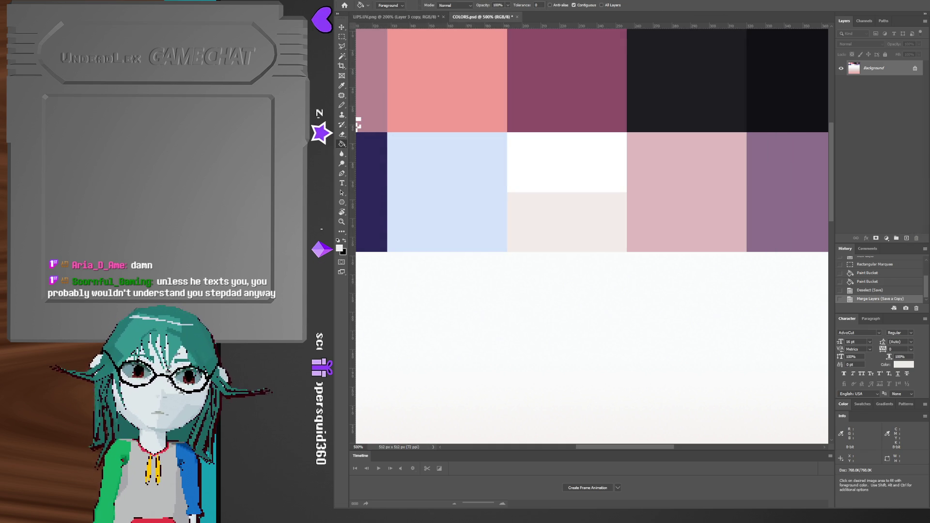
pyautogui.hotkey('alt', 'Tab')
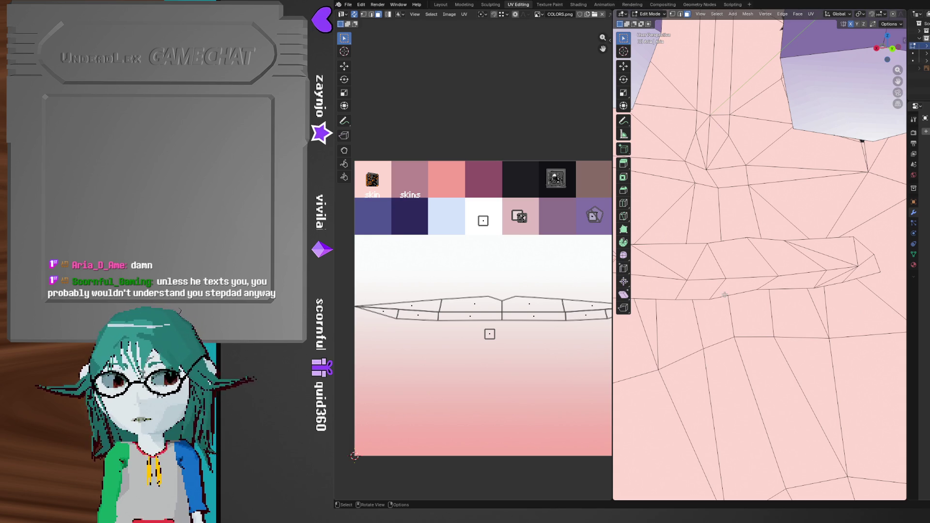
# - Orbit to the mouth and reopen the updated COLORS.png in the UV editor with Alt+O
pyautogui.scroll(-3, 724, 295)
pyautogui.moveTo(724, 294); pyautogui.dragTo(789, 338, button='middle')
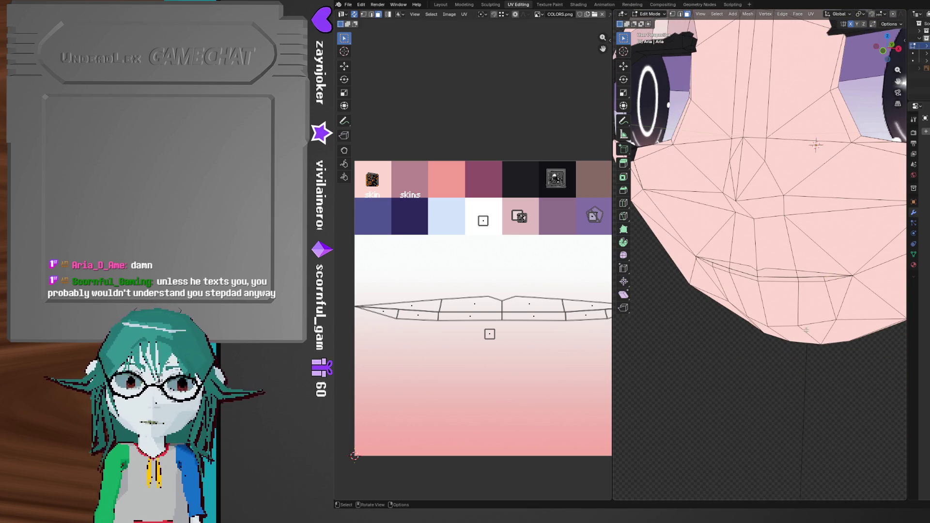
pyautogui.click(913, 254)
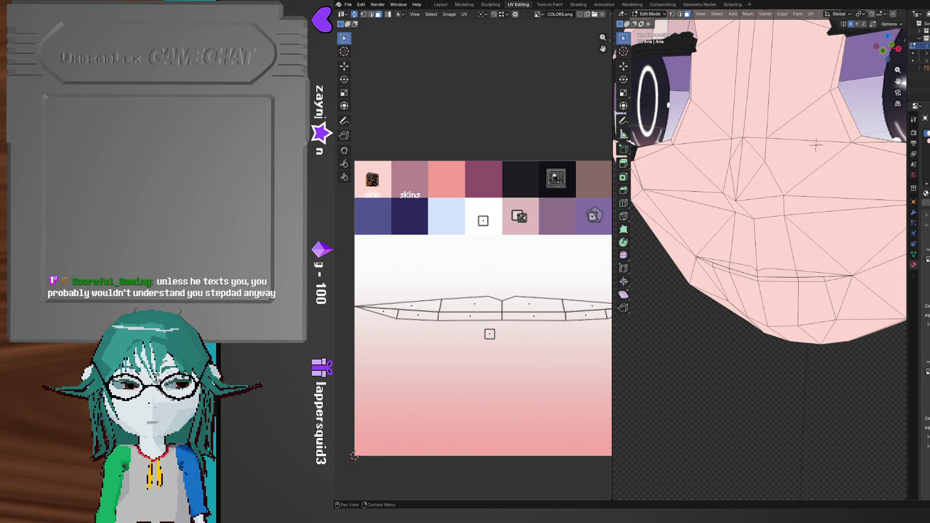
pyautogui.moveTo(740, 397); pyautogui.dragTo(762, 390, button='middle')
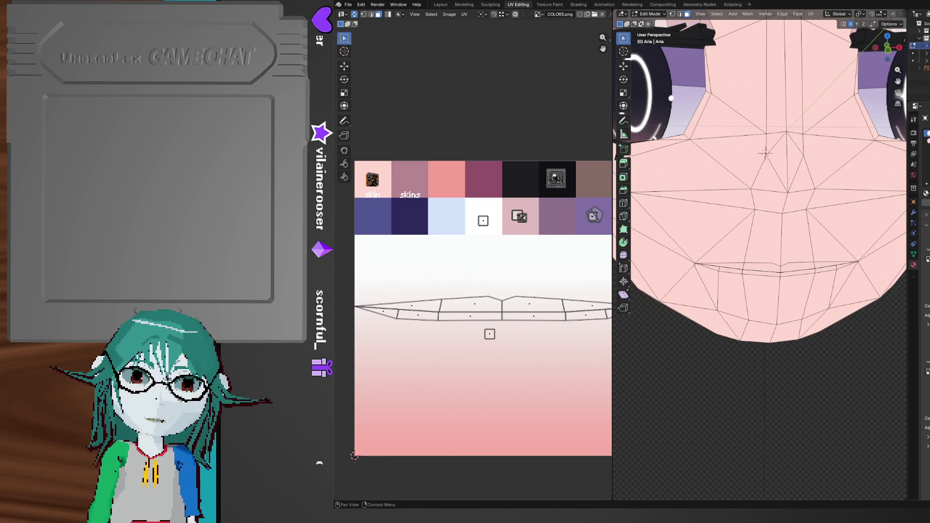
pyautogui.hotkey('alt', 'o')
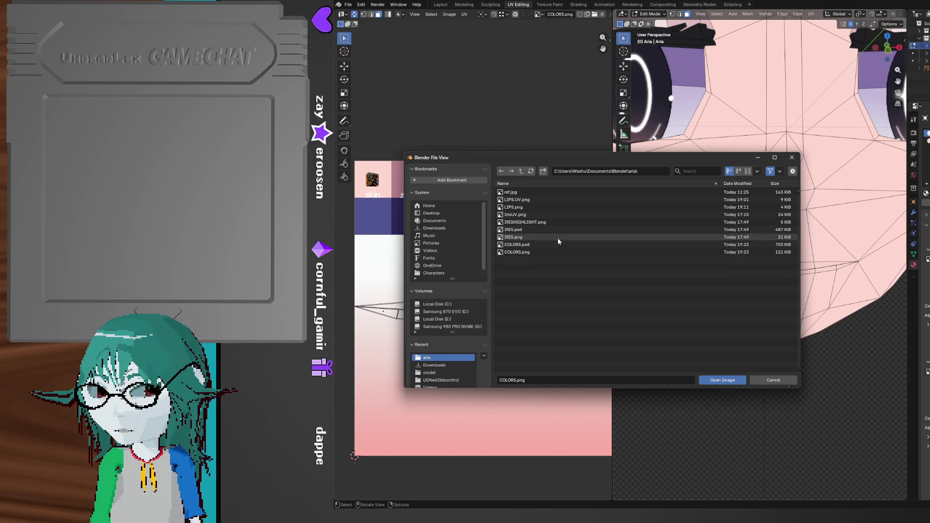
pyautogui.doubleClick(555, 252)
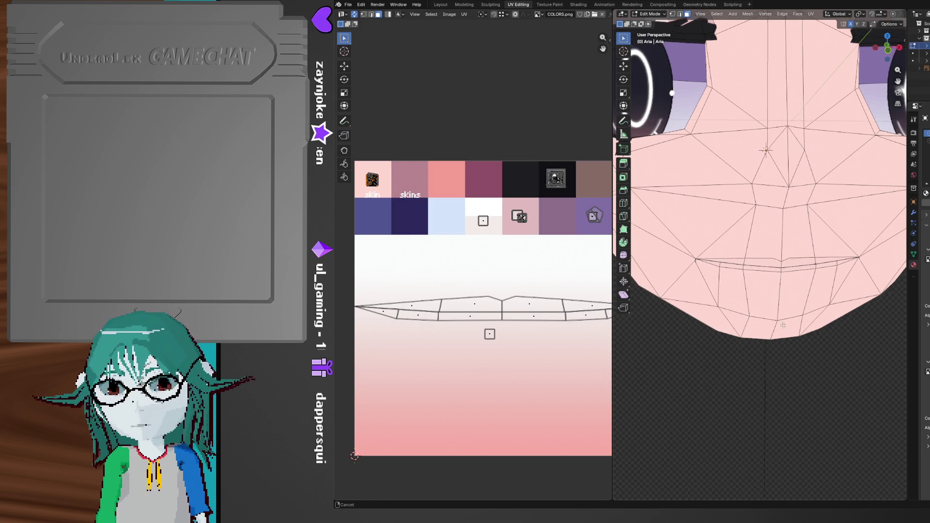
pyautogui.scroll(4, 473, 264)
# - Box-select the UV square over the white swatch and move it to a new position
pyautogui.press('b')
pyautogui.moveTo(480, 136); pyautogui.dragTo(531, 193)
pyautogui.press('g')
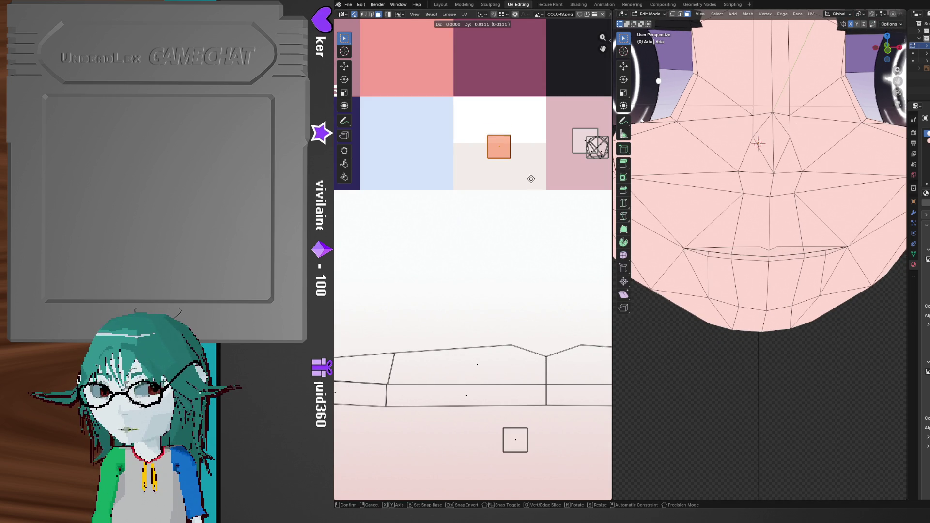
pyautogui.click(531, 155)
# - Select the edges running along the mouth on the face mesh, orbiting to reach them
pyautogui.moveTo(736, 290); pyautogui.dragTo(791, 323, button='middle')
pyautogui.scroll(5, 791, 323)
pyautogui.click(787, 281)
pyautogui.moveTo(787, 281)
pyautogui.mouseDown(button='middle')
pyautogui.moveTo(761, 250)
pyautogui.moveTo(707, 255)
pyautogui.moveTo(713, 283)
pyautogui.moveTo(682, 227)
pyautogui.moveTo(771, 261)
pyautogui.moveTo(799, 252)
pyautogui.mouseUp(button='middle')
pyautogui.keyDown('shift'); pyautogui.click(762, 249); pyautogui.keyUp('shift')
pyautogui.keyDown('shift'); pyautogui.click(721, 248); pyautogui.keyUp('shift')
pyautogui.keyDown('shift'); pyautogui.click(823, 247); pyautogui.keyUp('shift')
pyautogui.keyDown('shift'); pyautogui.click(861, 242); pyautogui.keyUp('shift')
pyautogui.moveTo(861, 241)
pyautogui.mouseDown(button='middle')
pyautogui.moveTo(744, 321)
pyautogui.moveTo(696, 298)
pyautogui.moveTo(752, 305)
pyautogui.moveTo(797, 291)
pyautogui.mouseUp(button='middle')
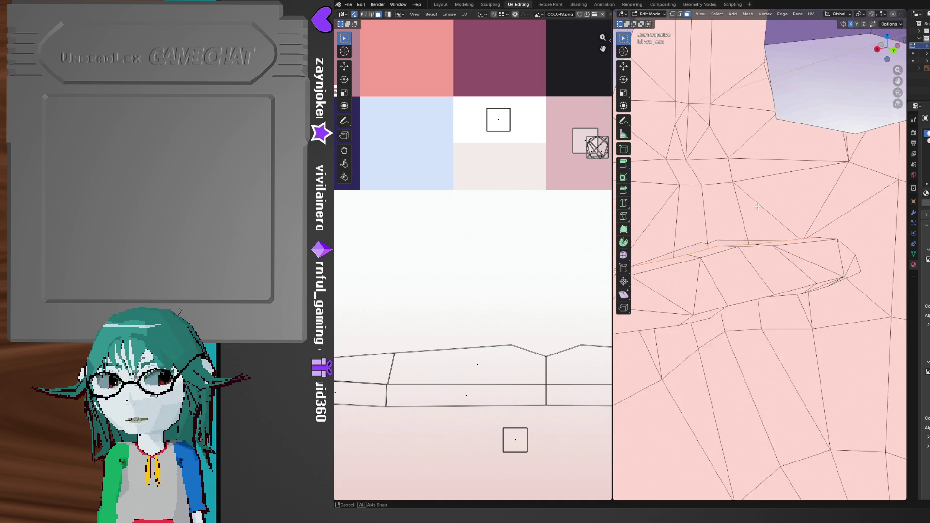
pyautogui.scroll(-4, 504, 135)
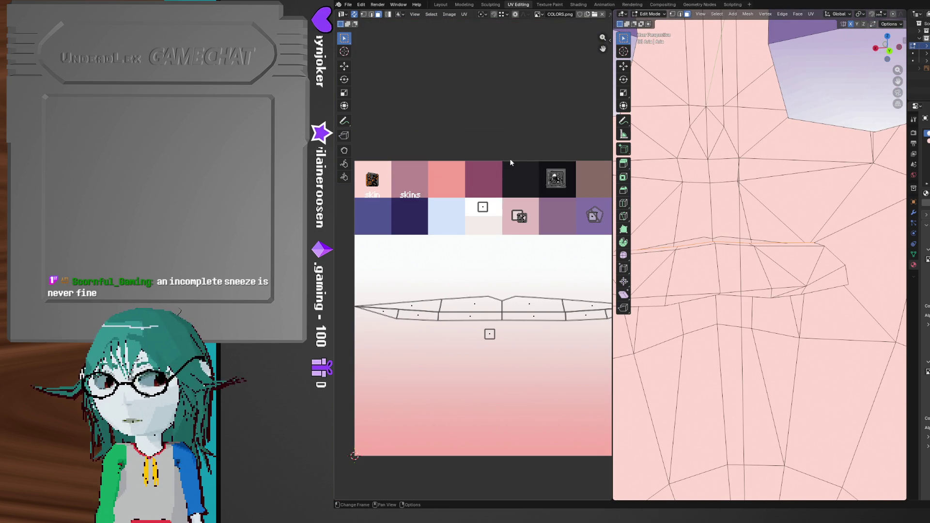
# - Reset the mouth faces' UVs, shrink them to a tiny square, and place it on the pale lip-tone swatch
pyautogui.click(465, 14)
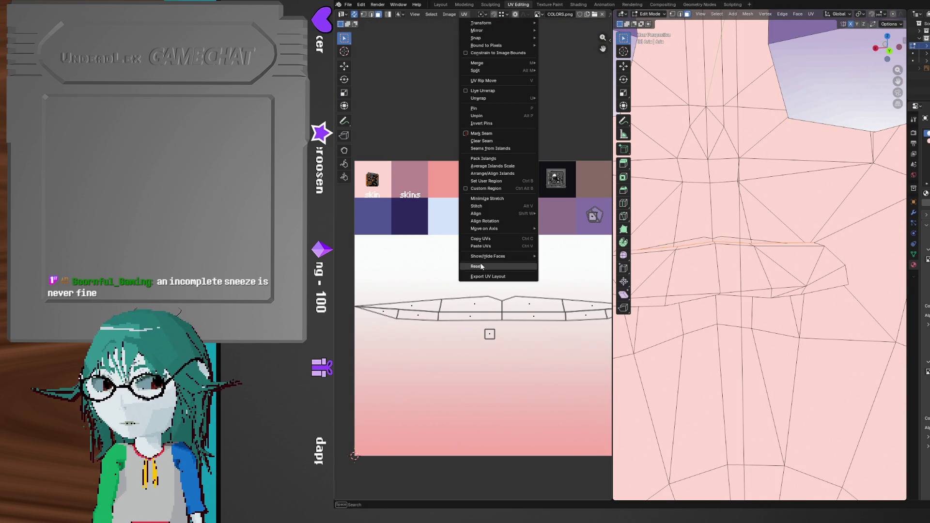
pyautogui.click(481, 263)
pyautogui.press('s')
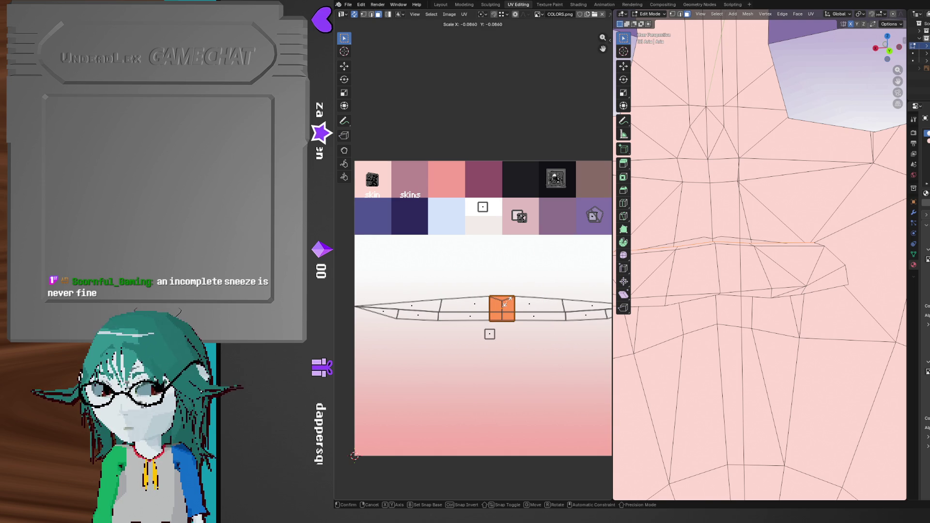
pyautogui.press('Return')
pyautogui.press('g')
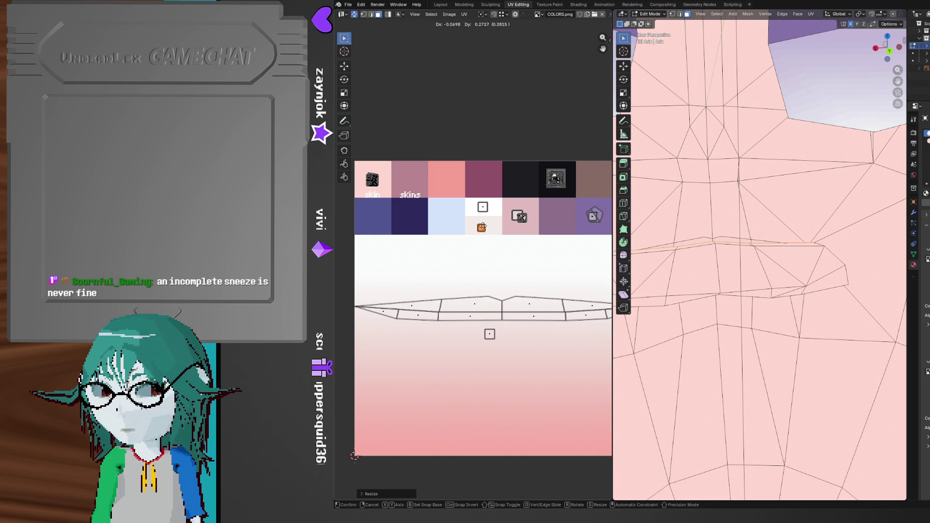
pyautogui.click(485, 228)
pyautogui.moveTo(727, 252); pyautogui.dragTo(759, 294, button='middle')
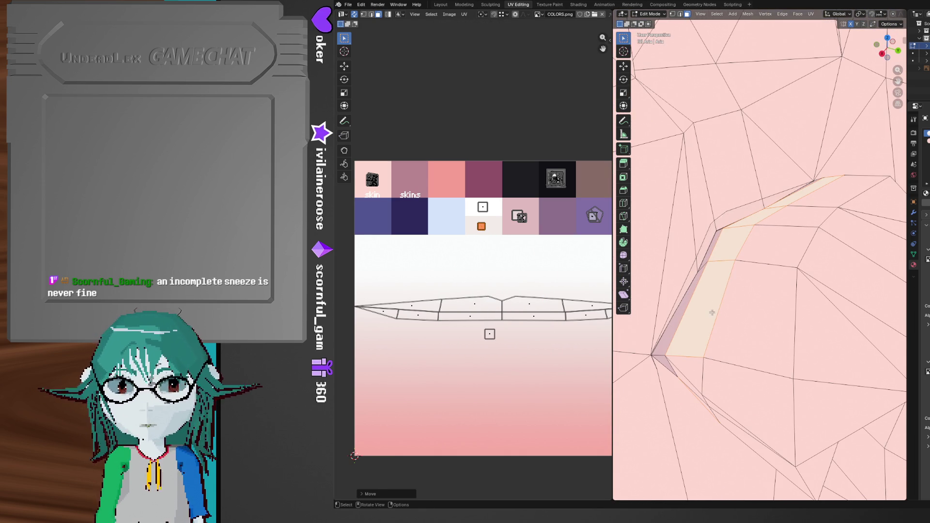
# - Select three faces on the mouth strip and extrude them along the Z axis
pyautogui.click(709, 311)
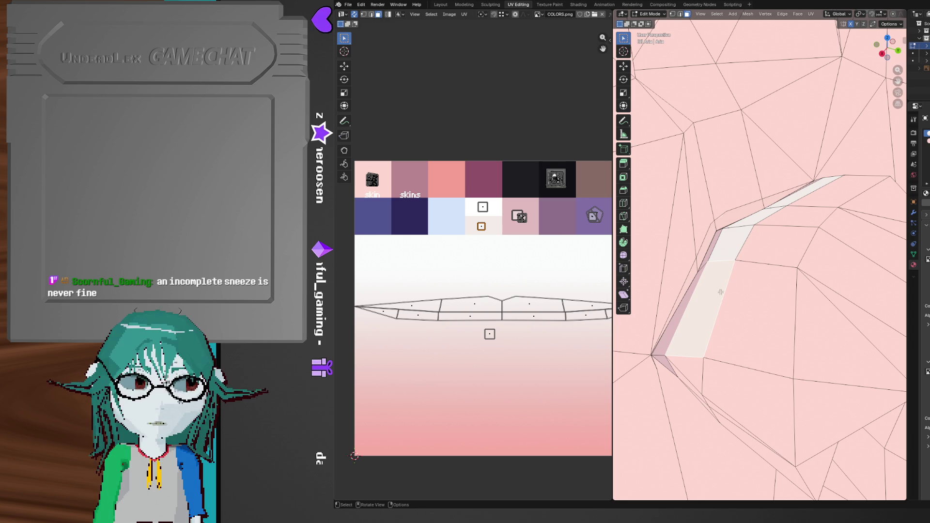
pyautogui.keyDown('shift'); pyautogui.click(733, 248); pyautogui.keyUp('shift')
pyautogui.keyDown('shift'); pyautogui.click(753, 223); pyautogui.keyUp('shift')
pyautogui.moveTo(753, 223)
pyautogui.mouseDown(button='middle')
pyautogui.moveTo(793, 222)
pyautogui.moveTo(747, 246)
pyautogui.moveTo(775, 277)
pyautogui.mouseUp(button='middle')
pyautogui.press('g')
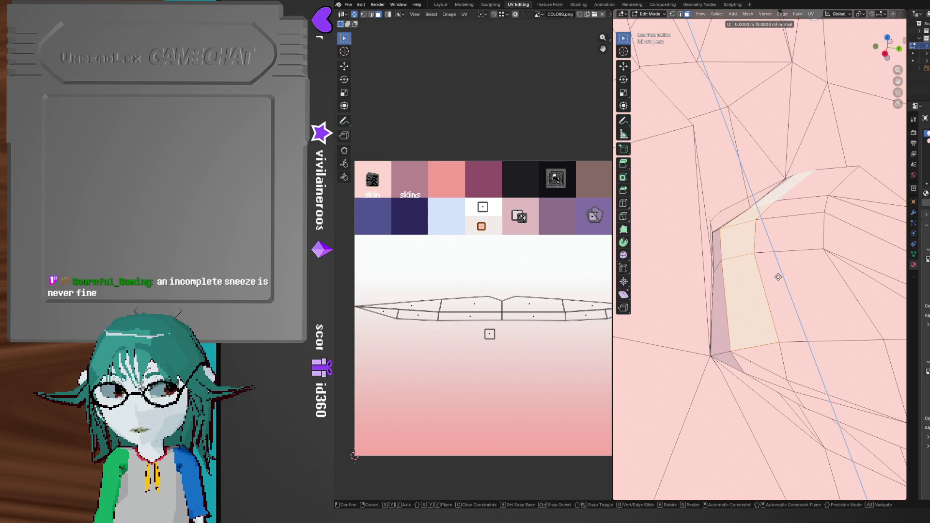
pyautogui.press('z')
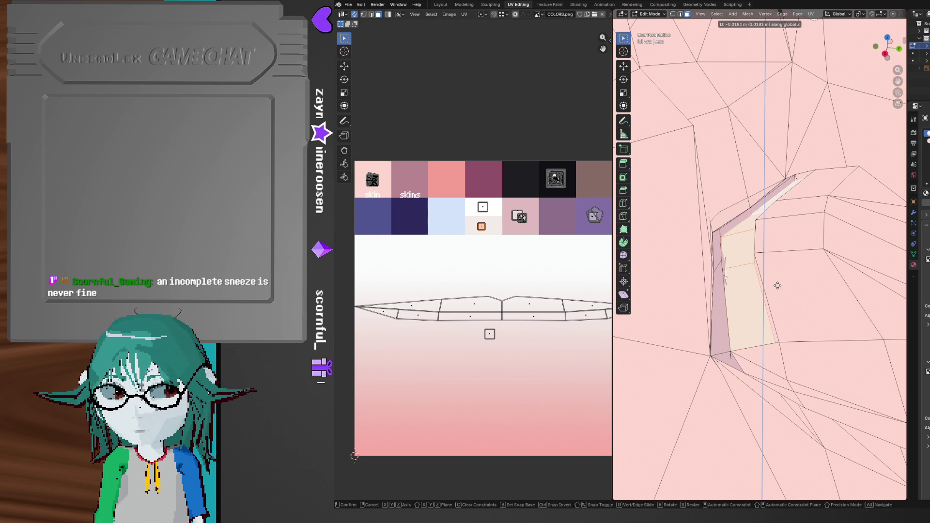
pyautogui.click(778, 287)
# - Push the extruded mouth strip back along Y, then reselect a strip face and undo the pending move
pyautogui.moveTo(777, 286)
pyautogui.mouseDown(button='middle')
pyautogui.moveTo(758, 289)
pyautogui.moveTo(755, 277)
pyautogui.moveTo(757, 287)
pyautogui.mouseUp(button='middle')
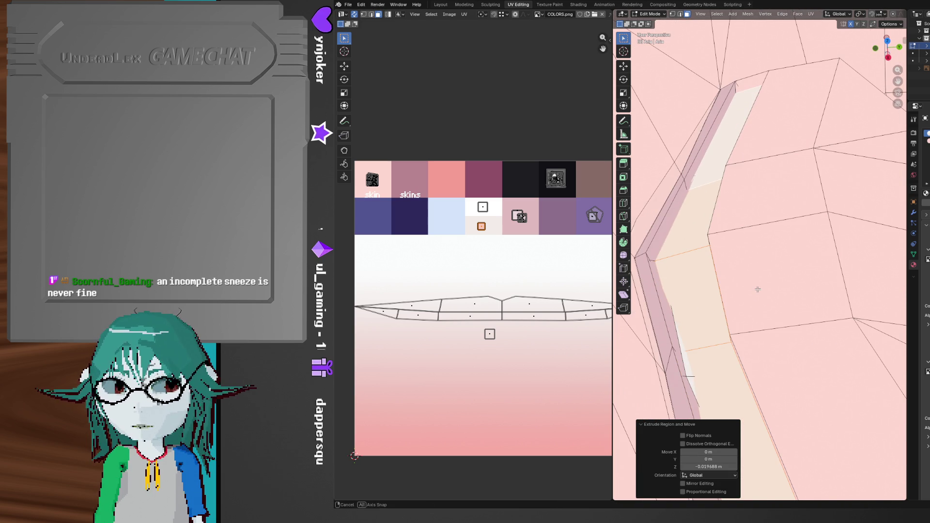
pyautogui.press('g')
pyautogui.press('y')
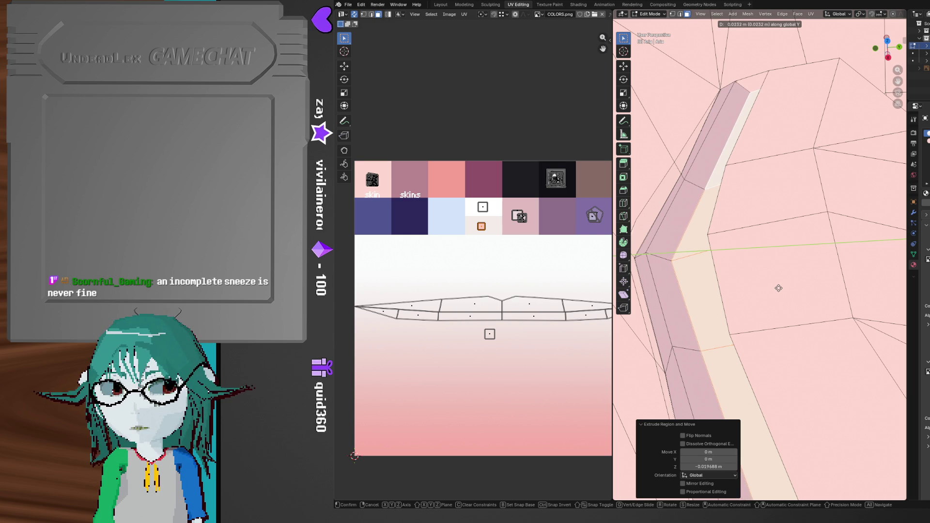
pyautogui.click(779, 287)
pyautogui.moveTo(774, 284)
pyautogui.mouseDown(button='middle')
pyautogui.moveTo(751, 222)
pyautogui.moveTo(699, 159)
pyautogui.moveTo(829, 216)
pyautogui.moveTo(780, 222)
pyautogui.moveTo(702, 163)
pyautogui.mouseUp(button='middle')
pyautogui.scroll(2, 702, 163)
pyautogui.keyDown('shift'); pyautogui.click(776, 189); pyautogui.keyUp('shift')
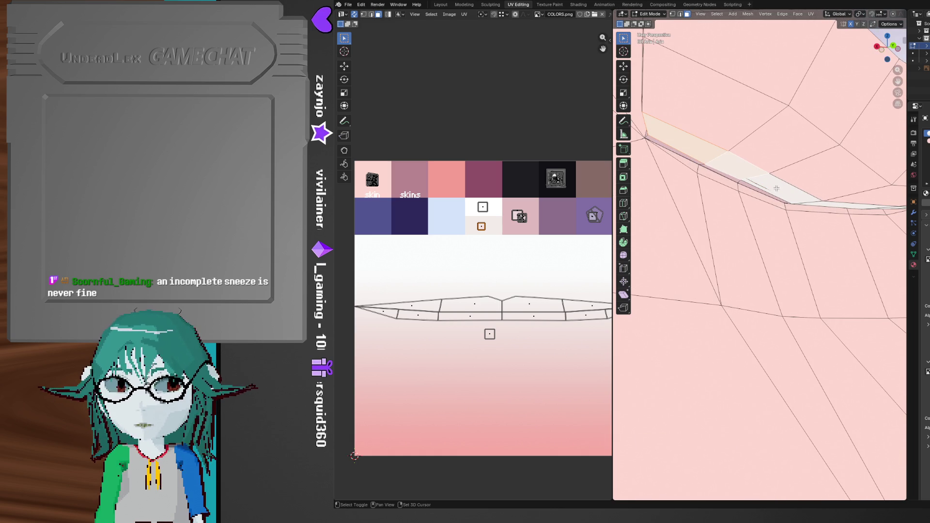
pyautogui.moveTo(776, 187)
pyautogui.mouseDown(button='middle')
pyautogui.moveTo(822, 184)
pyautogui.moveTo(844, 243)
pyautogui.moveTo(798, 248)
pyautogui.moveTo(788, 245)
pyautogui.moveTo(791, 230)
pyautogui.mouseUp(button='middle')
pyautogui.hotkey('ctrl', 'z')
pyautogui.hotkey('ctrl', 'z')
# - Extrude the selected mouth faces slightly downward along Z
pyautogui.press('g')
pyautogui.press('z')
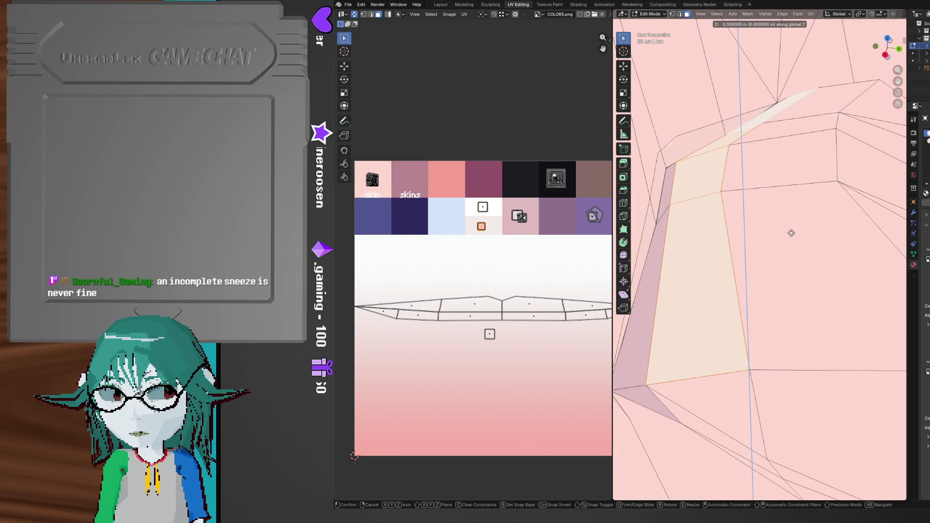
pyautogui.click(791, 256)
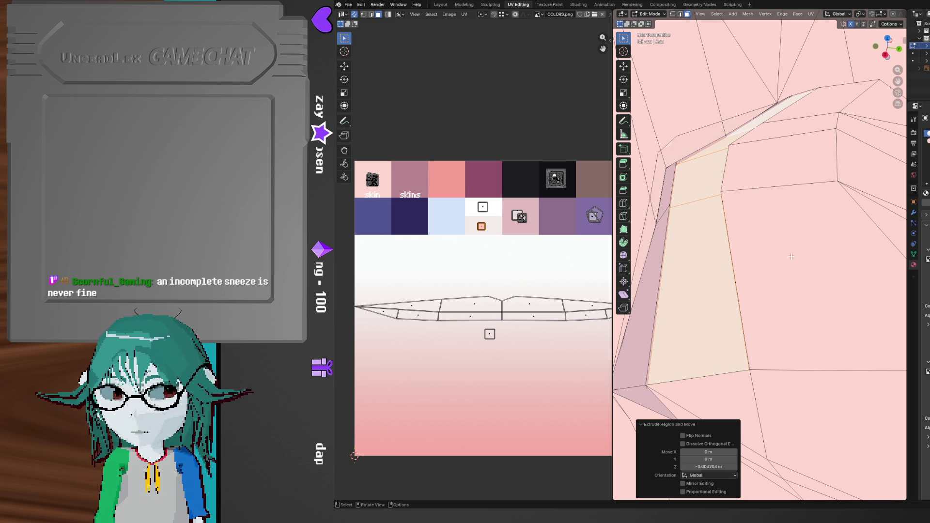
pyautogui.moveTo(792, 256)
pyautogui.mouseDown(button='middle')
pyautogui.moveTo(738, 221)
pyautogui.moveTo(728, 196)
pyautogui.mouseUp(button='middle')
# - Select three more faces around the mouth and extrude them upward along Z
pyautogui.click(639, 108)
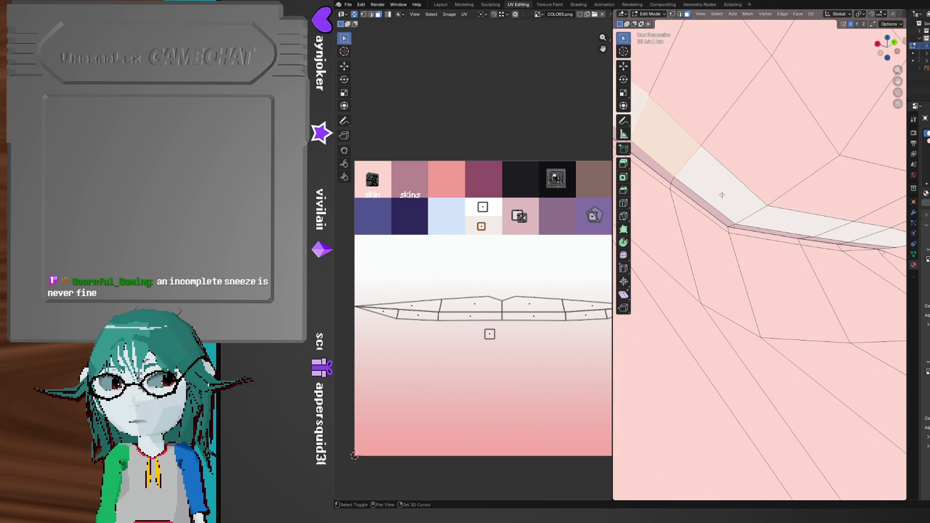
pyautogui.keyDown('shift'); pyautogui.click(783, 224); pyautogui.keyUp('shift')
pyautogui.moveTo(782, 224); pyautogui.dragTo(815, 195, button='middle')
pyautogui.keyDown('shift'); pyautogui.click(839, 186); pyautogui.keyUp('shift')
pyautogui.moveTo(718, 237)
pyautogui.mouseDown(button='middle')
pyautogui.moveTo(758, 259)
pyautogui.moveTo(741, 264)
pyautogui.moveTo(776, 270)
pyautogui.mouseUp(button='middle')
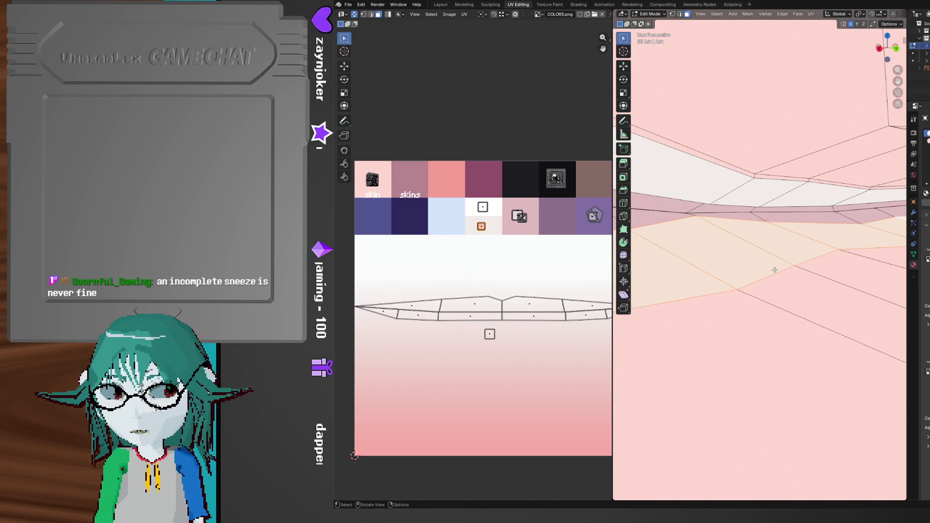
pyautogui.press('g')
pyautogui.press('y')
pyautogui.press('z')
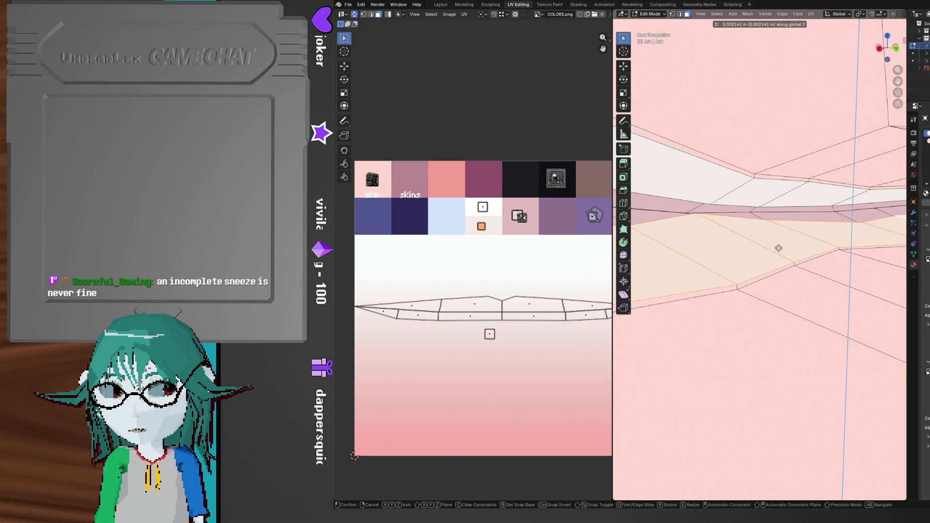
pyautogui.click(785, 202)
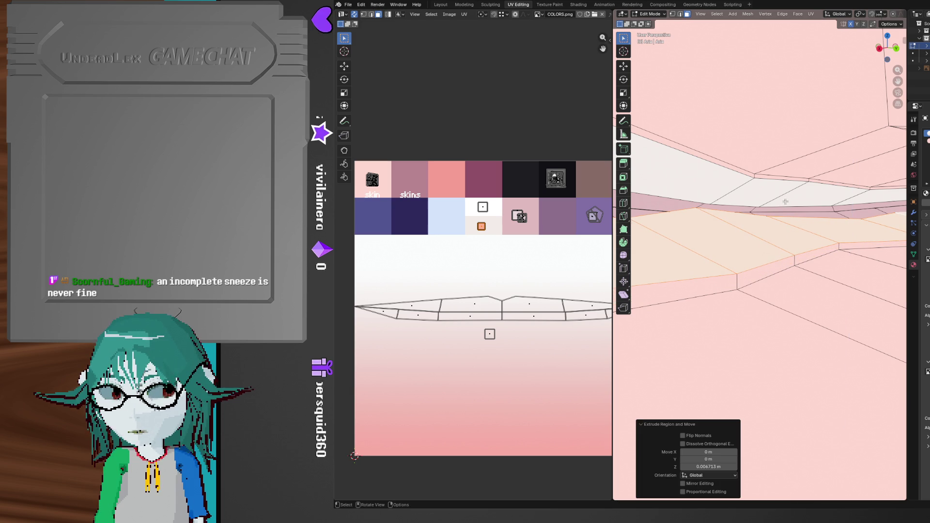
# - Clear the face selection and orbit around the mouth to inspect the new inner band
pyautogui.click(723, 283)
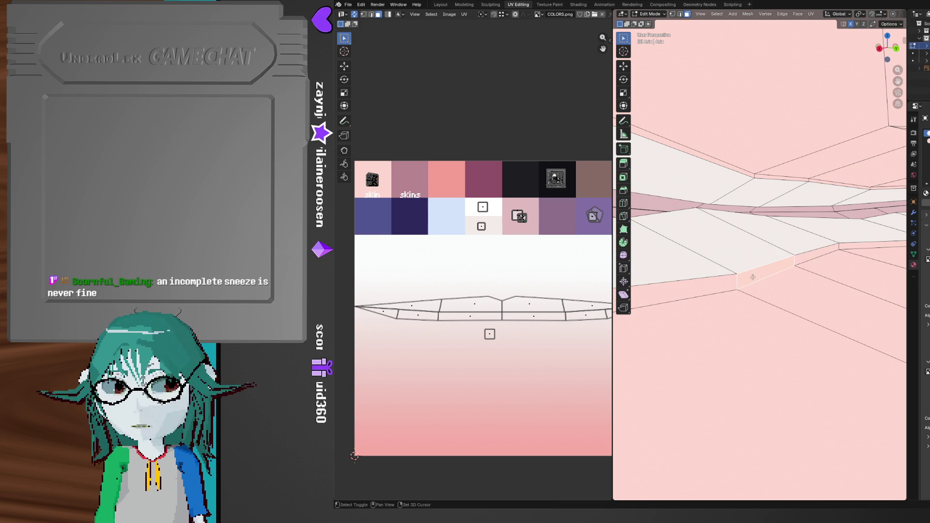
pyautogui.moveTo(718, 283)
pyautogui.mouseDown(button='middle')
pyautogui.moveTo(703, 286)
pyautogui.moveTo(758, 248)
pyautogui.moveTo(731, 224)
pyautogui.moveTo(682, 248)
pyautogui.moveTo(820, 232)
pyautogui.mouseUp(button='middle')
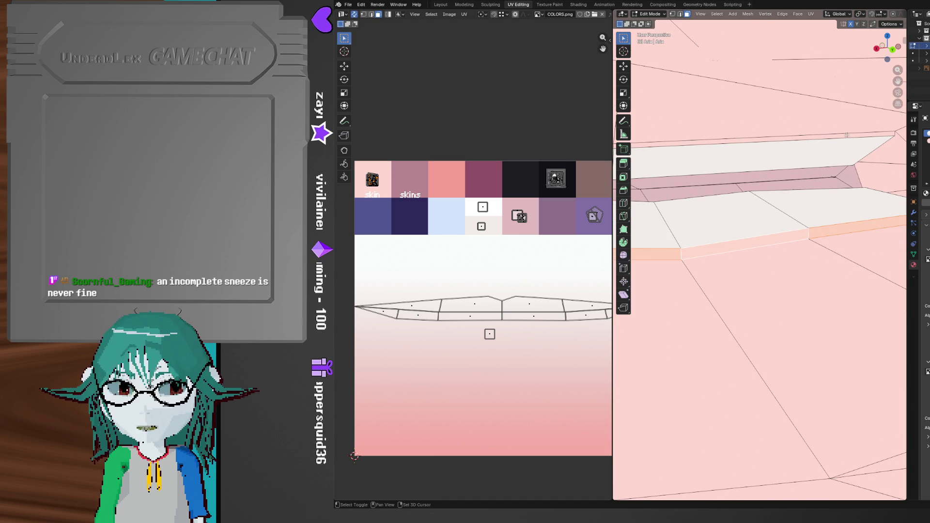
pyautogui.moveTo(857, 134)
pyautogui.mouseDown(button='middle')
pyautogui.moveTo(750, 204)
pyautogui.moveTo(758, 167)
pyautogui.mouseUp(button='middle')
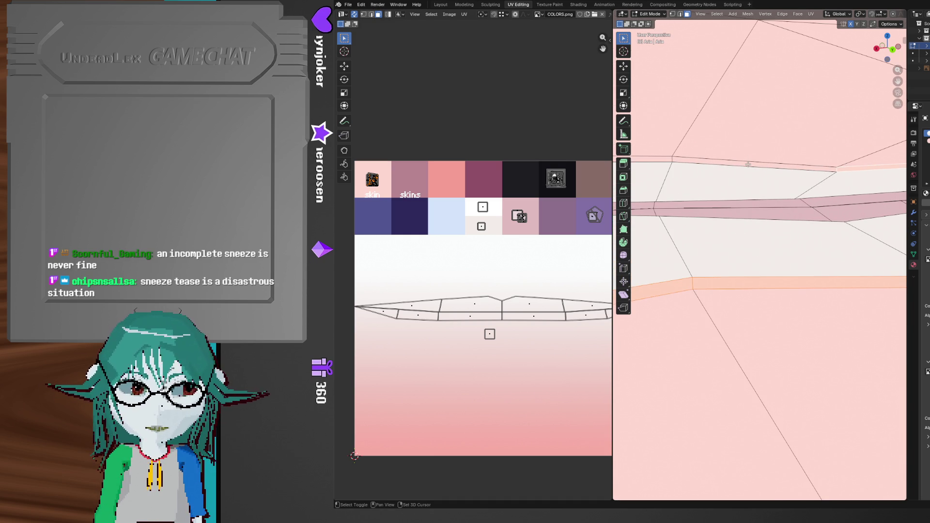
pyautogui.moveTo(654, 166)
pyautogui.mouseDown(button='middle')
pyautogui.moveTo(737, 200)
pyautogui.moveTo(795, 176)
pyautogui.moveTo(819, 184)
pyautogui.mouseUp(button='middle')
pyautogui.moveTo(681, 169)
pyautogui.mouseDown(button='middle')
pyautogui.moveTo(816, 180)
pyautogui.moveTo(799, 170)
pyautogui.moveTo(806, 164)
pyautogui.mouseUp(button='middle')
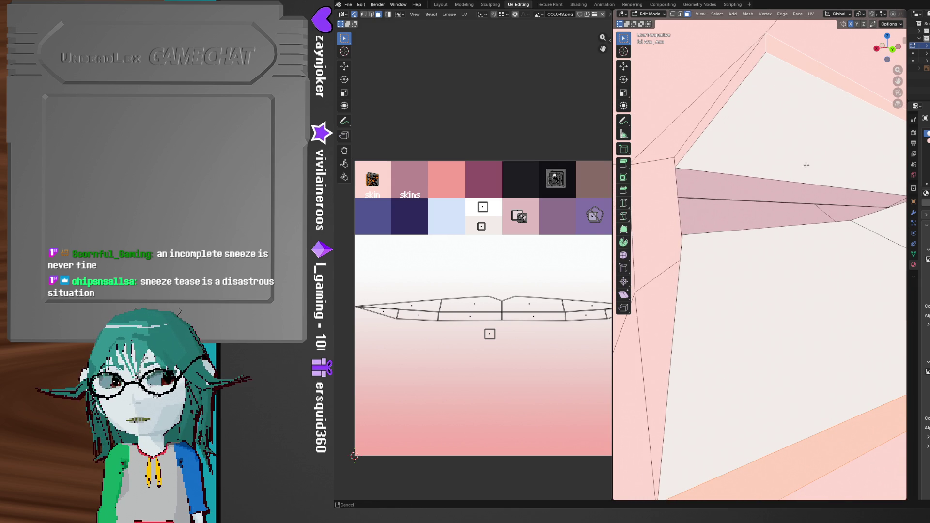
pyautogui.moveTo(704, 134); pyautogui.dragTo(704, 202, button='middle')
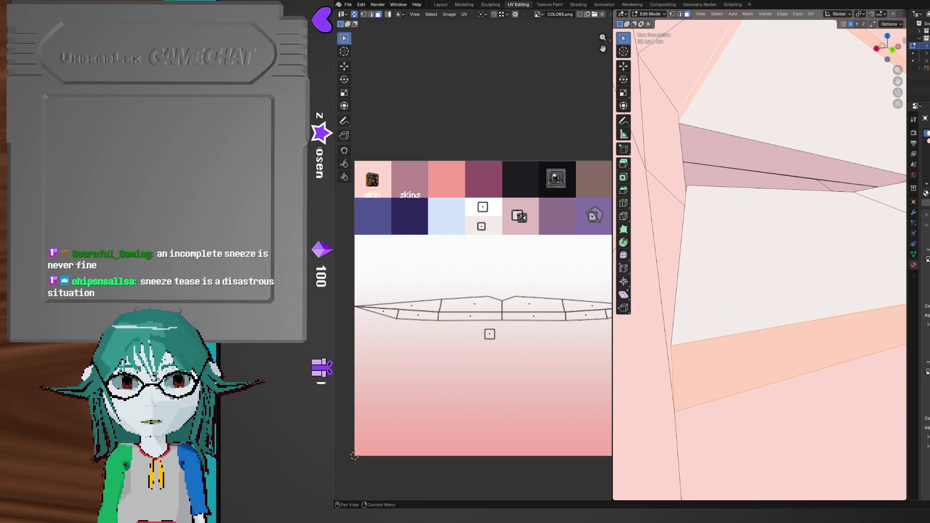
pyautogui.click(464, 14)
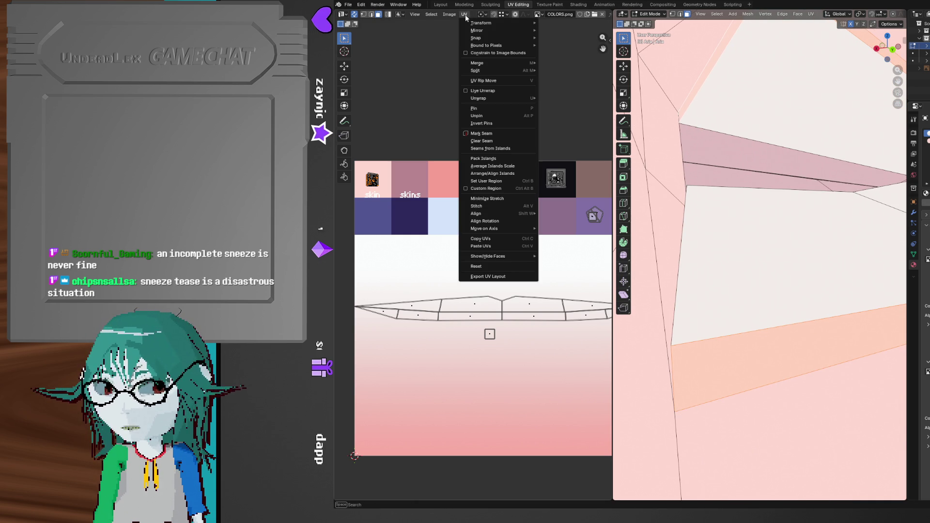
# - Reset the selected face's UVs, shrink them, and place them on the lip-tone swatch
pyautogui.click(497, 272)
pyautogui.press('s')
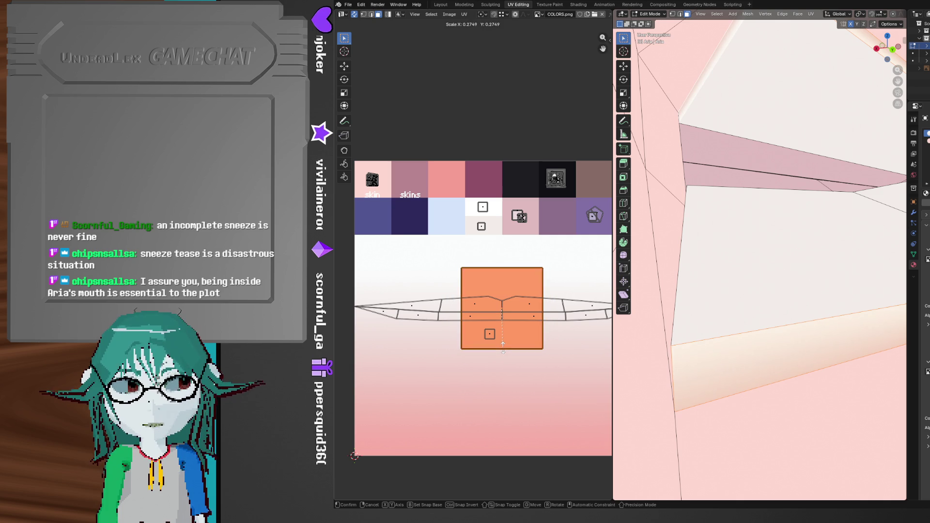
pyautogui.click(505, 312)
pyautogui.press('g')
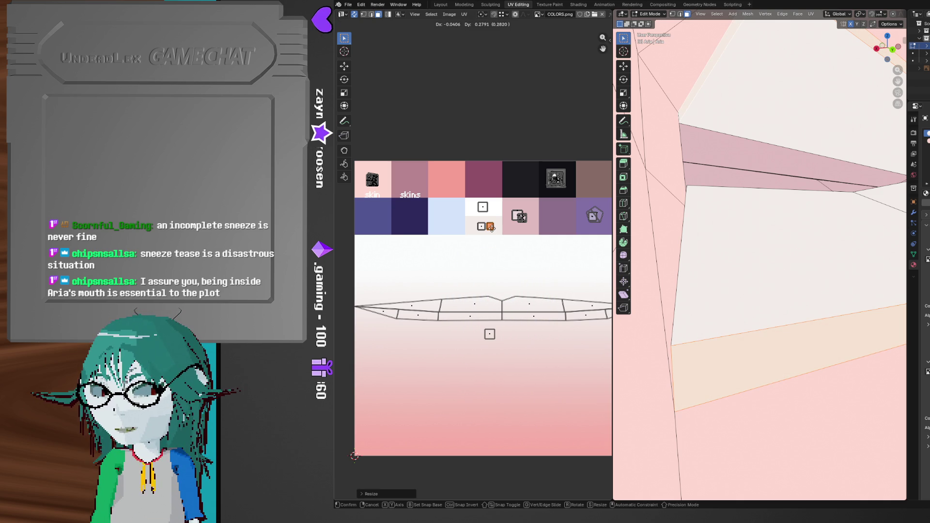
pyautogui.click(492, 232)
# - Select another part of the mouth and shift it slightly along the X axis
pyautogui.moveTo(659, 269)
pyautogui.keyDown('shift'); pyautogui.mouseDown(button='middle')
pyautogui.moveTo(728, 308)
pyautogui.moveTo(707, 301)
pyautogui.mouseUp(button='middle'); pyautogui.keyUp('shift')
pyautogui.click(680, 284)
pyautogui.press('g')
pyautogui.press('x')
pyautogui.click(700, 285)
# - In face select mode, reset the next faces' UVs and shrink them onto the lip-tone swatch
pyautogui.press('3')
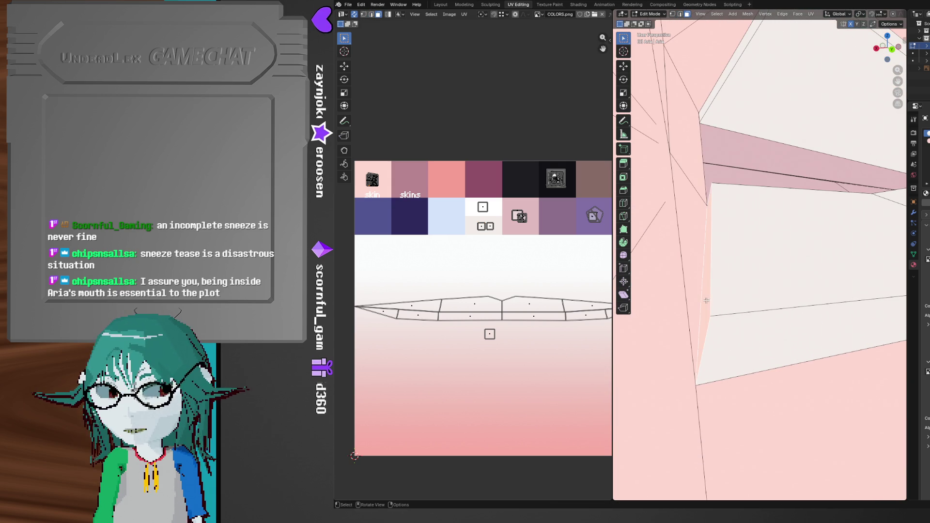
pyautogui.click(458, 15)
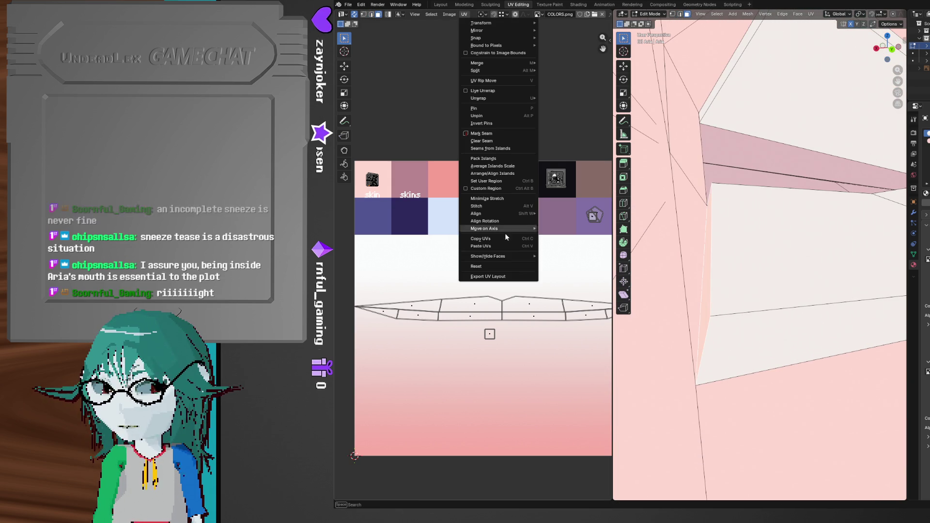
pyautogui.click(509, 266)
pyautogui.press('s')
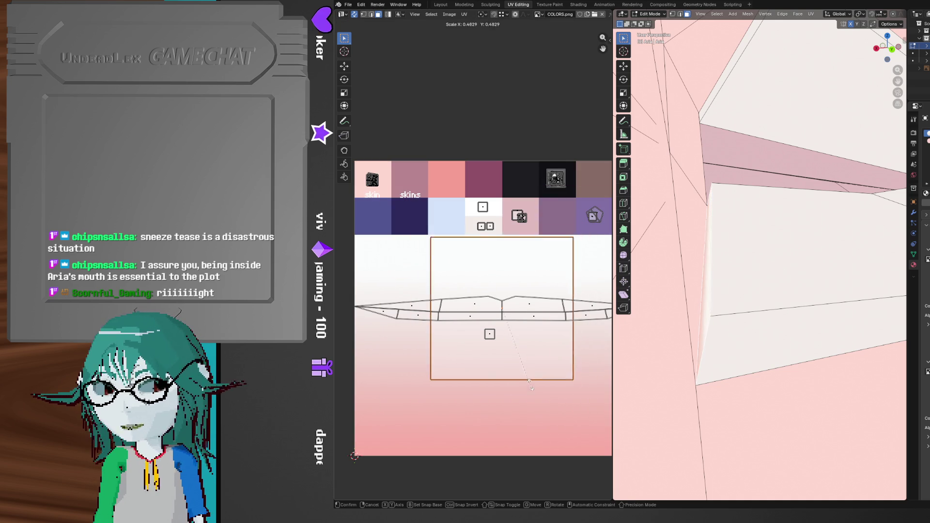
pyautogui.click(504, 316)
pyautogui.press('g')
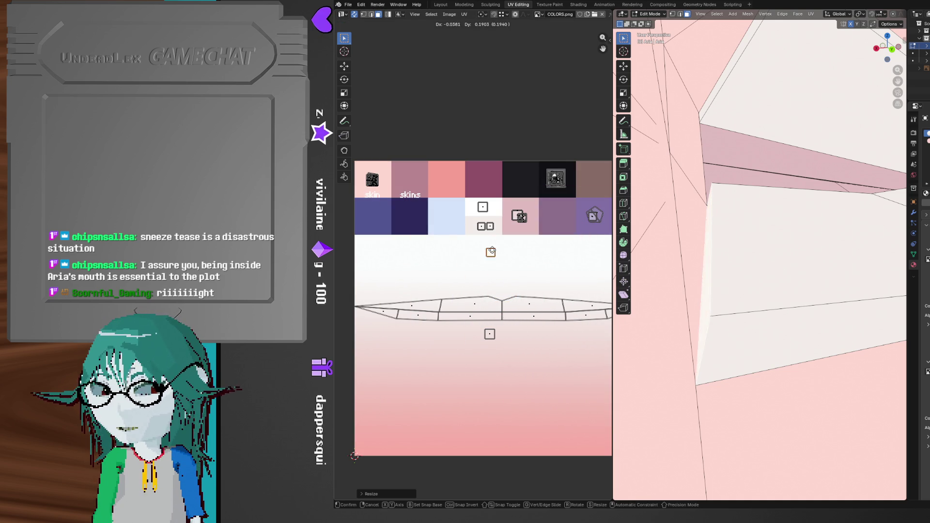
pyautogui.click(493, 232)
pyautogui.press('s')
pyautogui.click(501, 236)
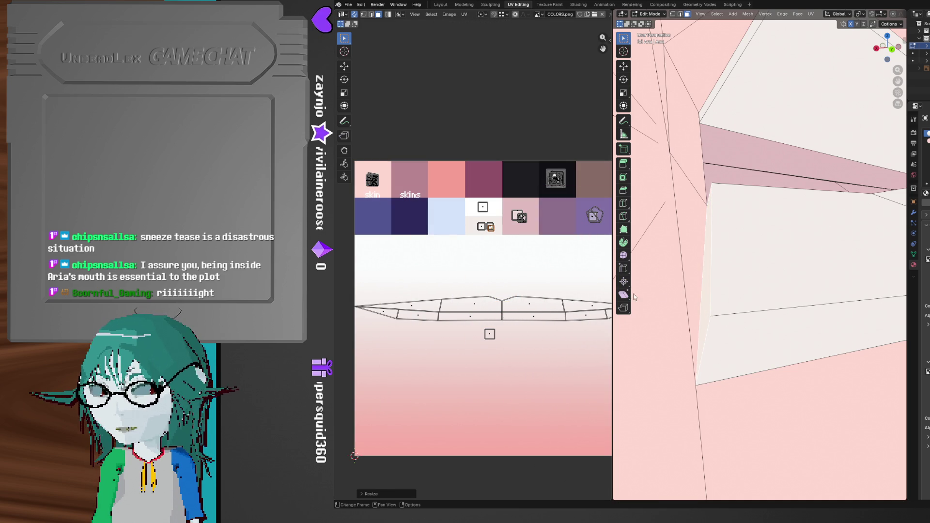
pyautogui.scroll(5, 702, 307)
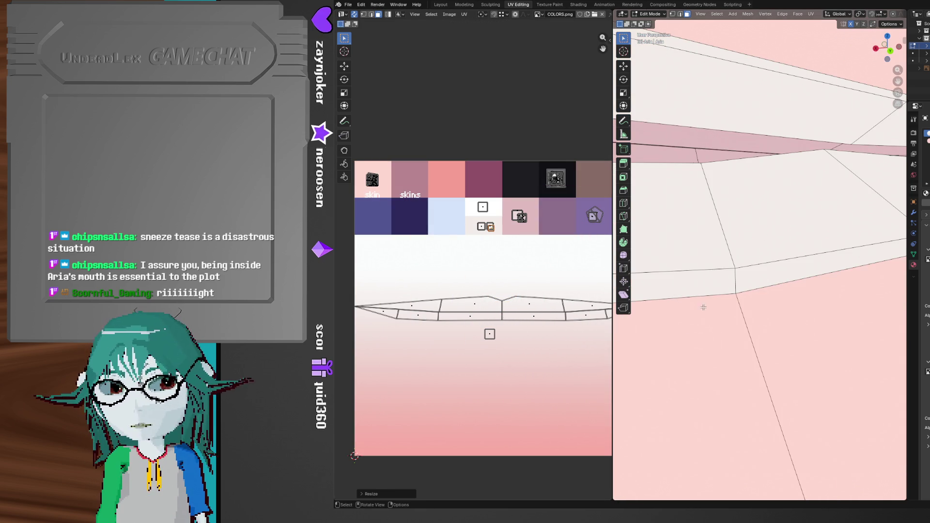
pyautogui.moveTo(712, 309)
pyautogui.mouseDown(button='middle')
pyautogui.moveTo(754, 326)
pyautogui.moveTo(741, 318)
pyautogui.moveTo(754, 310)
pyautogui.moveTo(769, 363)
pyautogui.mouseUp(button='middle')
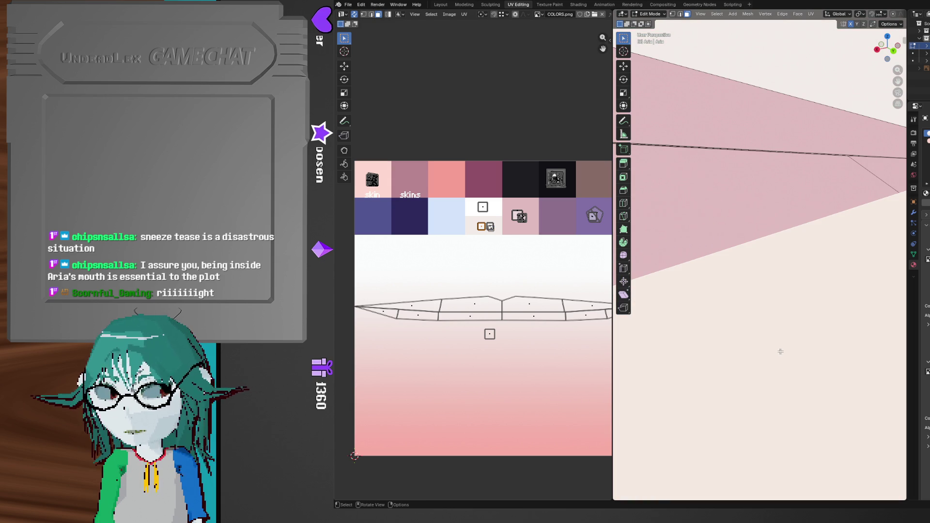
pyautogui.keyDown('shift'); pyautogui.scroll(8, 780, 351); pyautogui.keyUp('shift')
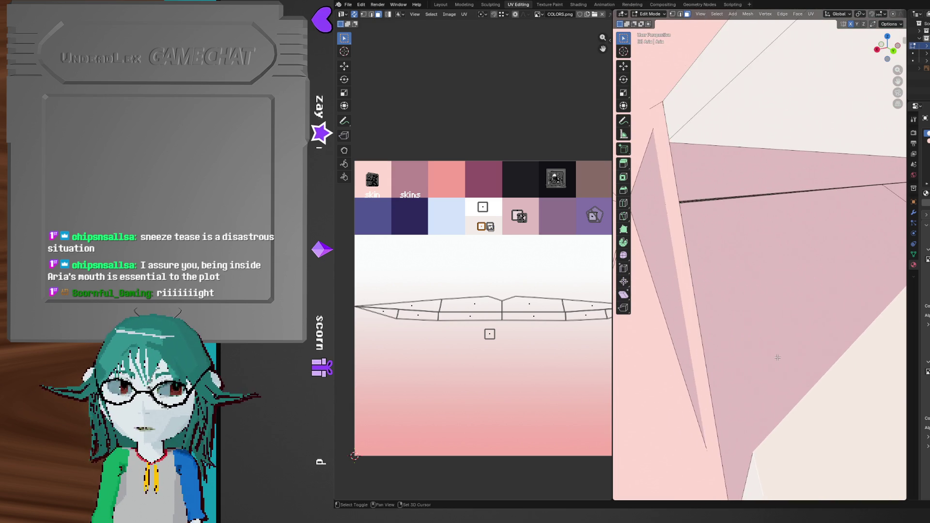
pyautogui.keyDown('shift'); pyautogui.scroll(10, 777, 357); pyautogui.keyUp('shift')
pyautogui.keyDown('shift'); pyautogui.scroll(5, 792, 383); pyautogui.keyUp('shift')
pyautogui.moveTo(792, 383)
pyautogui.mouseDown(button='middle')
pyautogui.moveTo(738, 342)
pyautogui.moveTo(761, 307)
pyautogui.mouseUp(button='middle')
pyautogui.moveTo(783, 259)
pyautogui.mouseDown(button='middle')
pyautogui.moveTo(820, 232)
pyautogui.moveTo(845, 139)
pyautogui.mouseUp(button='middle')
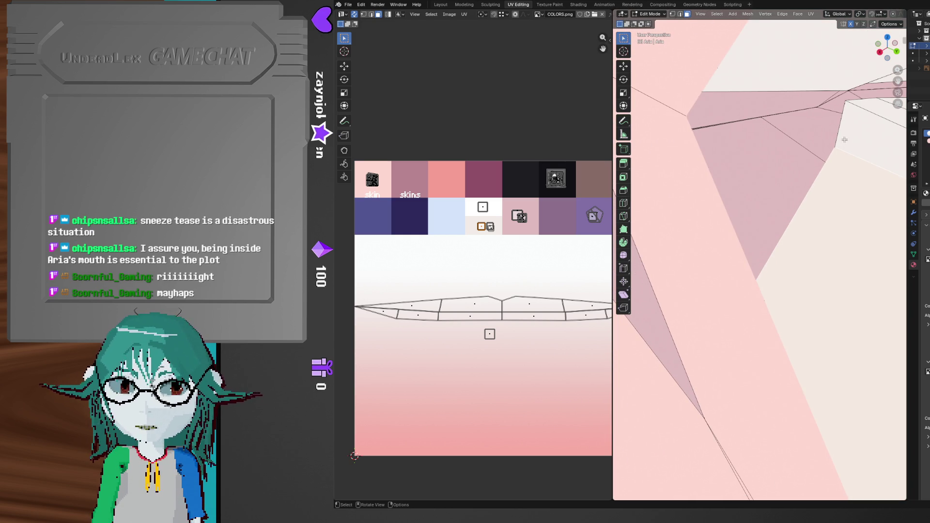